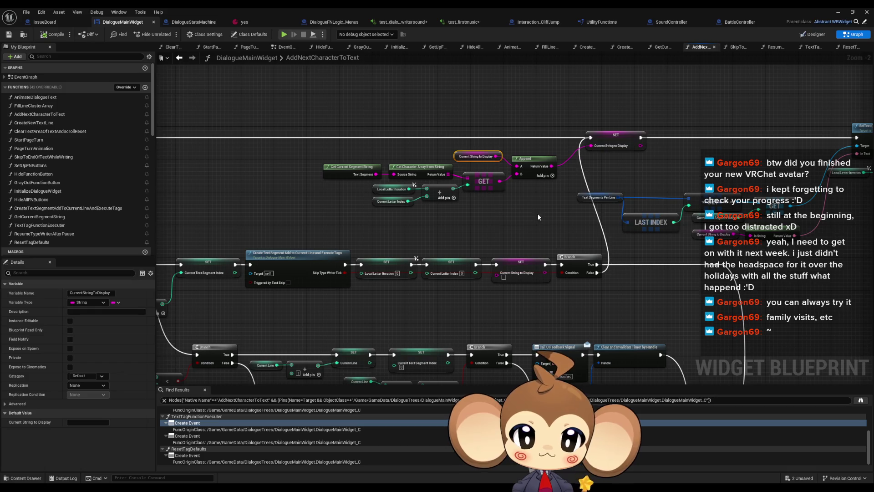
Duplicate the Get Current Segment String, Get Character Array and GET nodes, pasting the copy above the original chain
drag(524, 214, 403, 201)
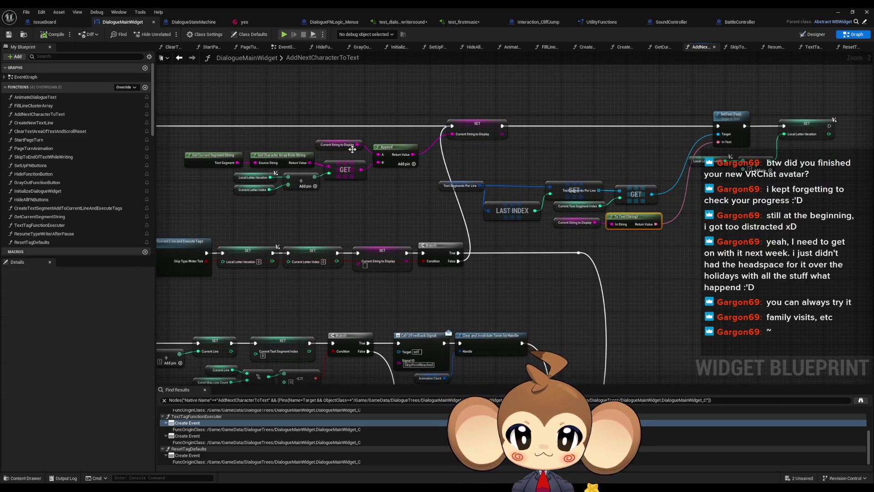
mouse_move(331, 159)
mouse_down()
mouse_move(361, 189)
mouse_move(328, 185)
mouse_move(323, 173)
mouse_move(371, 180)
mouse_move(401, 197)
mouse_up()
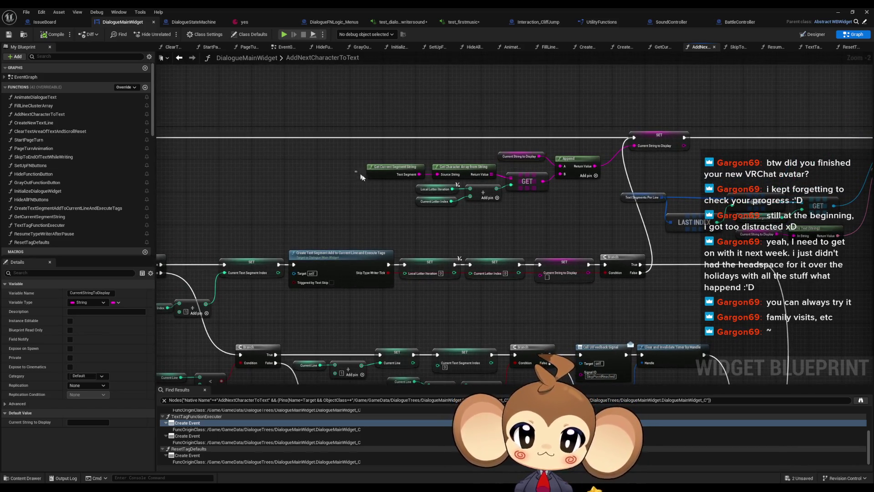
mouse_move(355, 171)
mouse_down()
mouse_move(518, 212)
mouse_move(509, 246)
mouse_up()
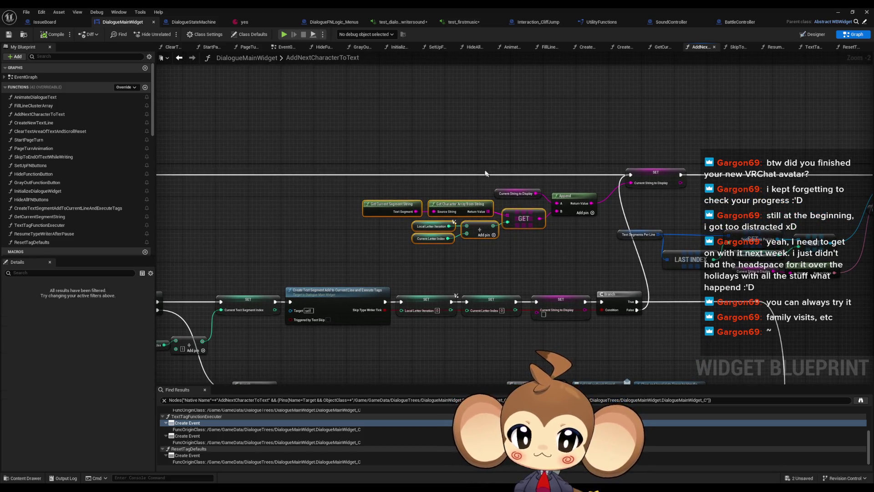
key(ctrl+c)
key(ctrl+v)
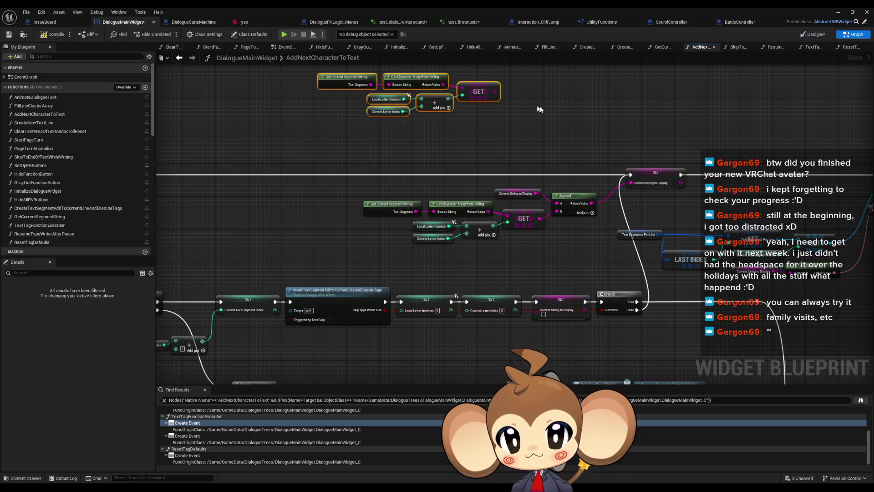
From the copied GET output, add an Equal Exactly string comparison feeding a new Branch node
click(540, 110)
drag(540, 109, 535, 152)
drag(489, 136, 520, 138)
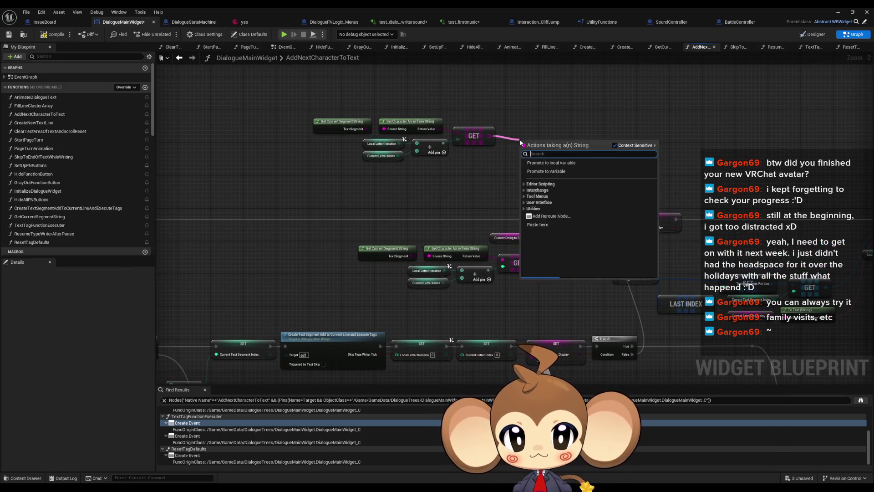
text(=)
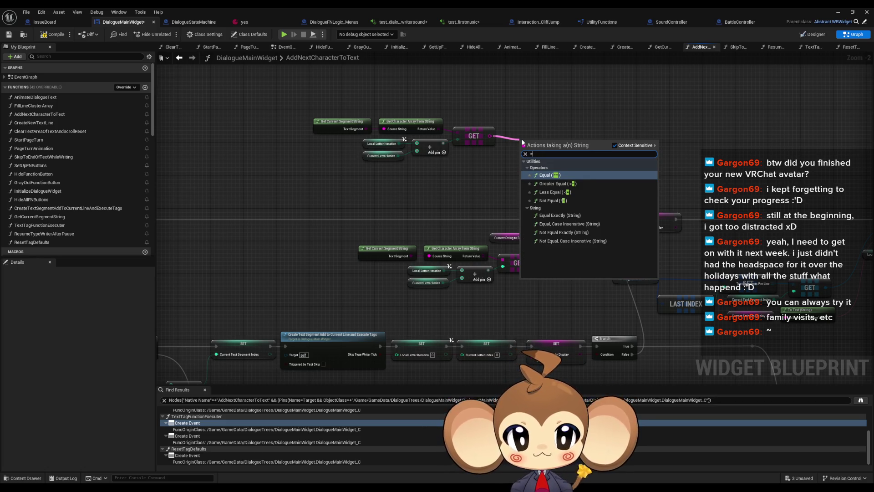
key(Down)
key(Down)
key(Down)
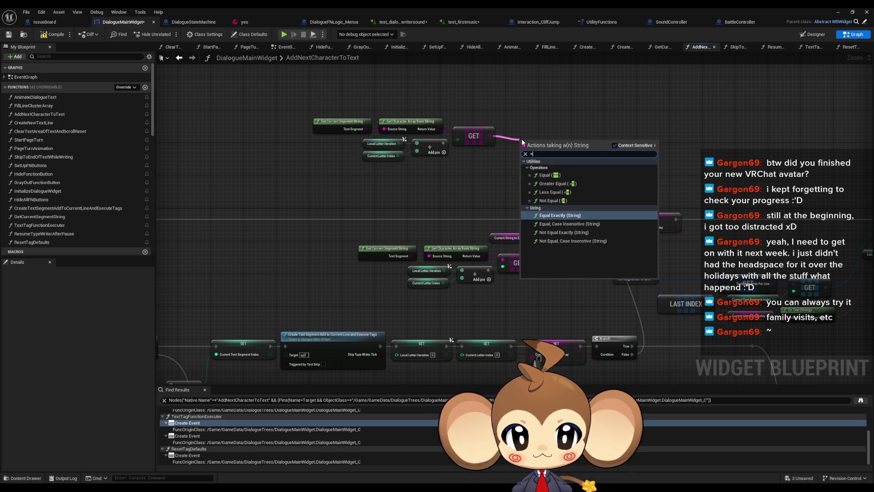
key(Return)
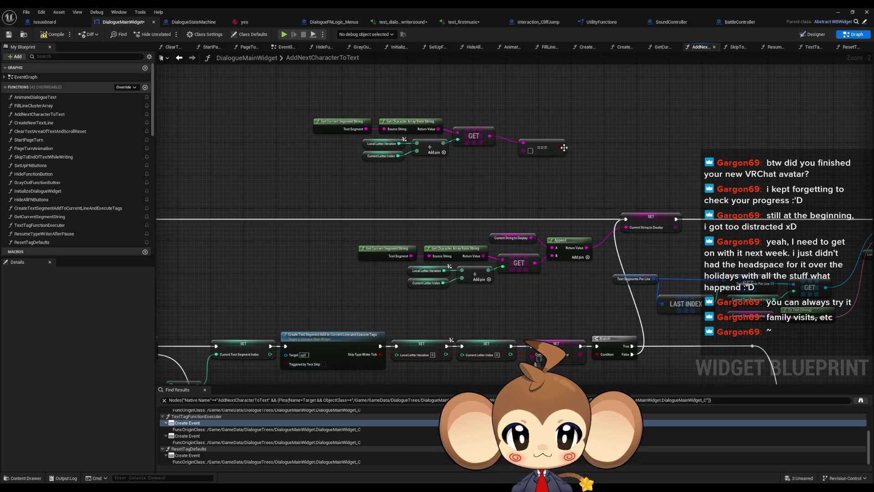
mouse_move(560, 147)
mouse_down()
mouse_move(629, 163)
mouse_move(592, 130)
mouse_up()
text(i)
key(Return)
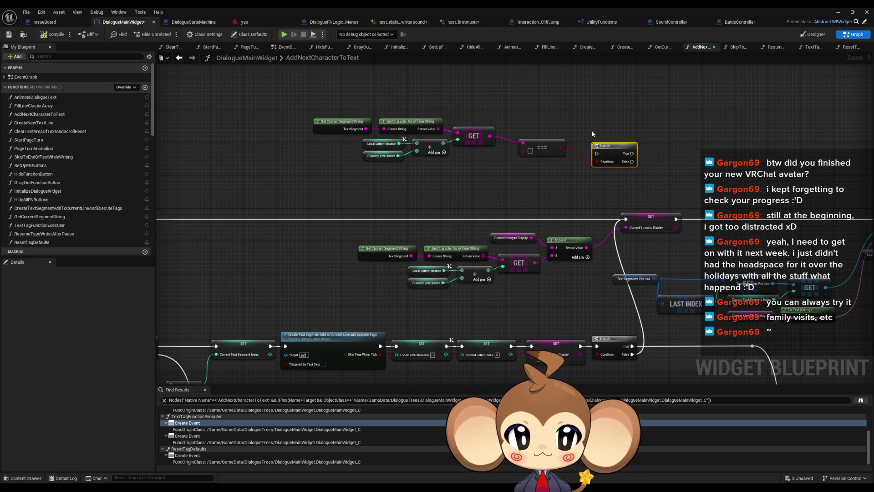
Try inserting a != node before the Branch condition, then undo it
mouse_move(620, 157)
mouse_down()
mouse_move(507, 161)
mouse_move(645, 196)
mouse_move(594, 167)
mouse_move(507, 155)
mouse_up()
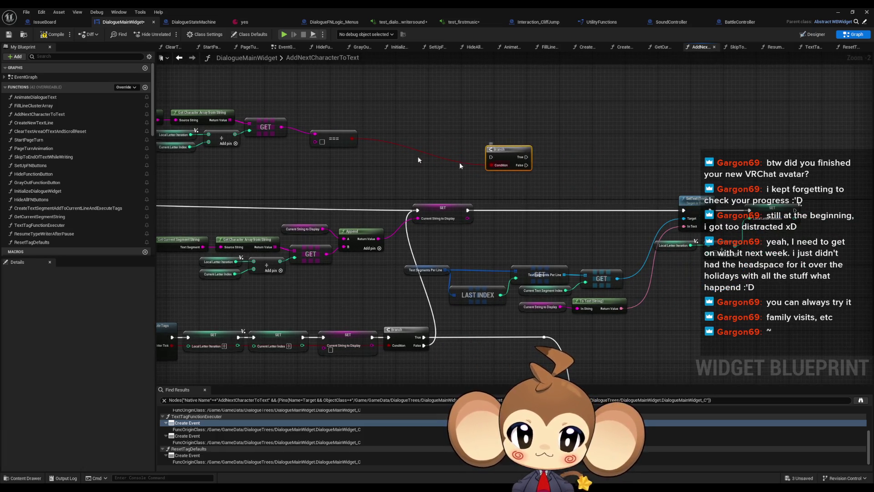
drag(353, 138, 417, 132)
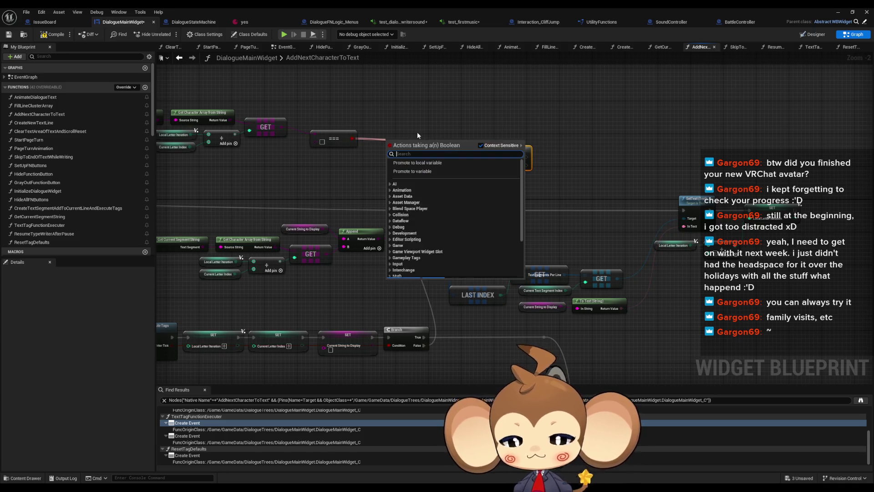
text(!=)
key(Return)
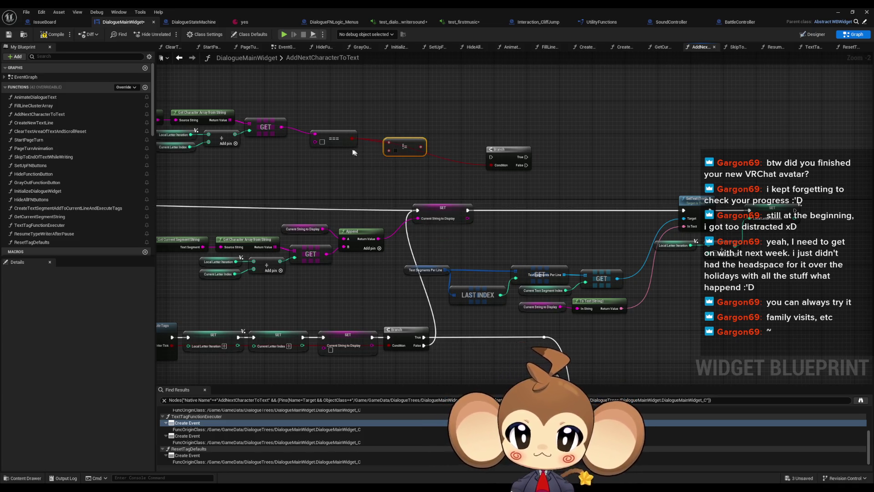
key(ctrl+z)
Replace Equal Exactly with a Not Equal Exactly (!==) string node wired to the Branch condition
drag(282, 126, 340, 122)
text(not)
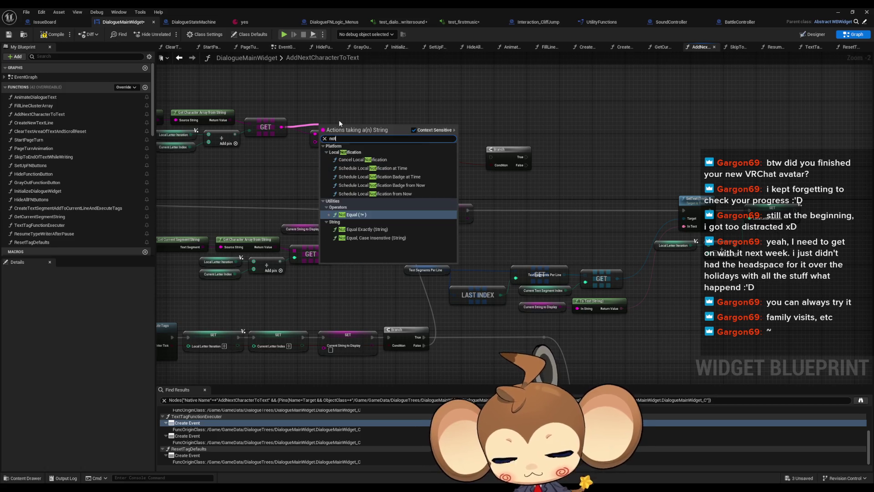
key(Down)
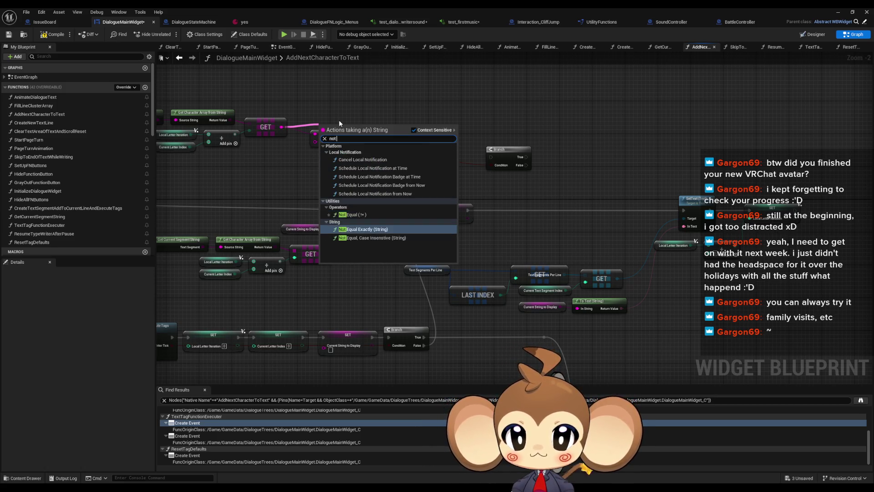
key(Return)
click(344, 143)
key(Delete)
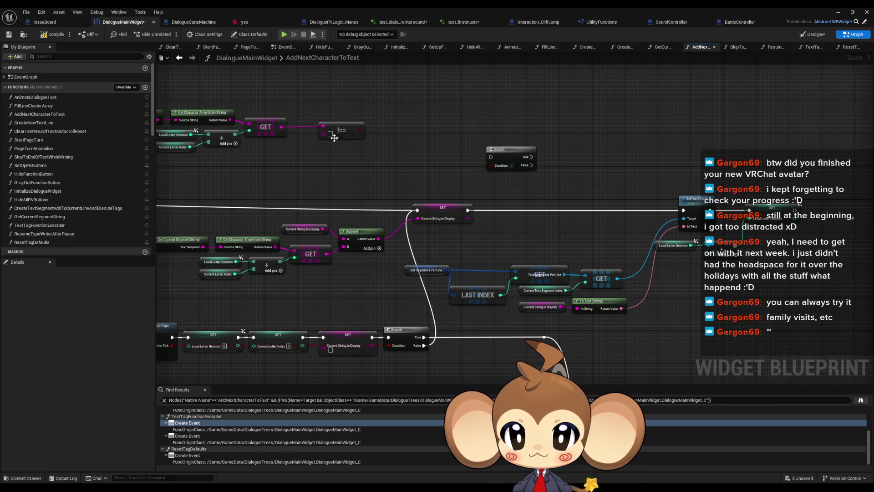
mouse_move(361, 130)
mouse_down()
mouse_move(500, 169)
mouse_move(681, 198)
mouse_move(688, 212)
mouse_up()
Wire the Branch True output into the SetText call
mouse_move(467, 210)
mouse_down()
mouse_move(489, 160)
mouse_move(532, 192)
mouse_move(493, 159)
mouse_move(547, 149)
mouse_up()
drag(559, 204, 434, 193)
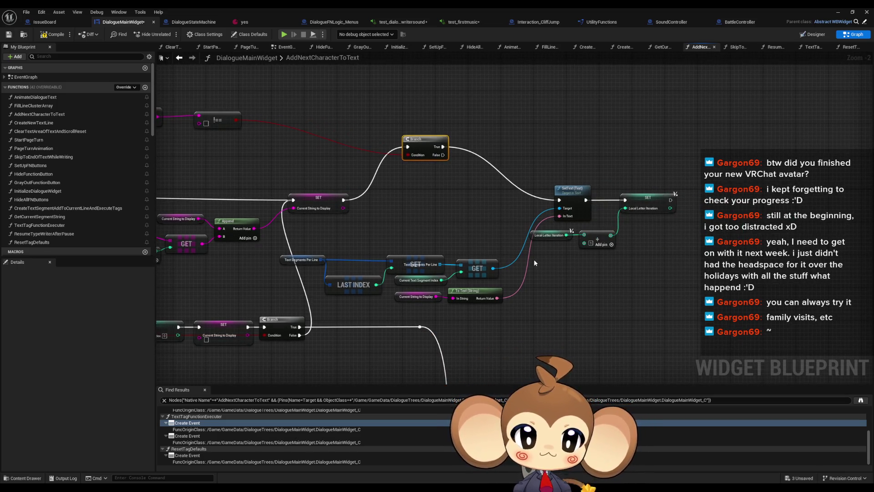
drag(533, 259, 615, 228)
scroll(531, 273, down, 1)
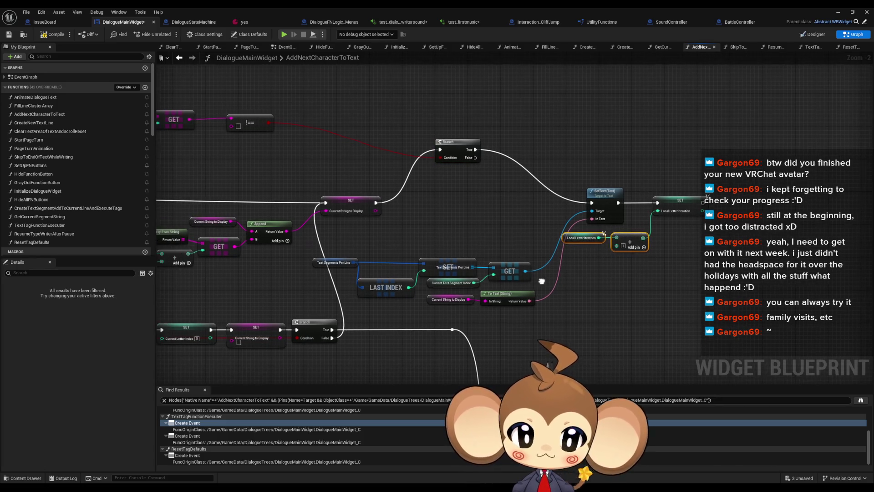
scroll(427, 318, down, 1)
Pan and zoom around the For Loop with Break section to view the whole function
drag(428, 317, 364, 260)
scroll(306, 245, up, 4)
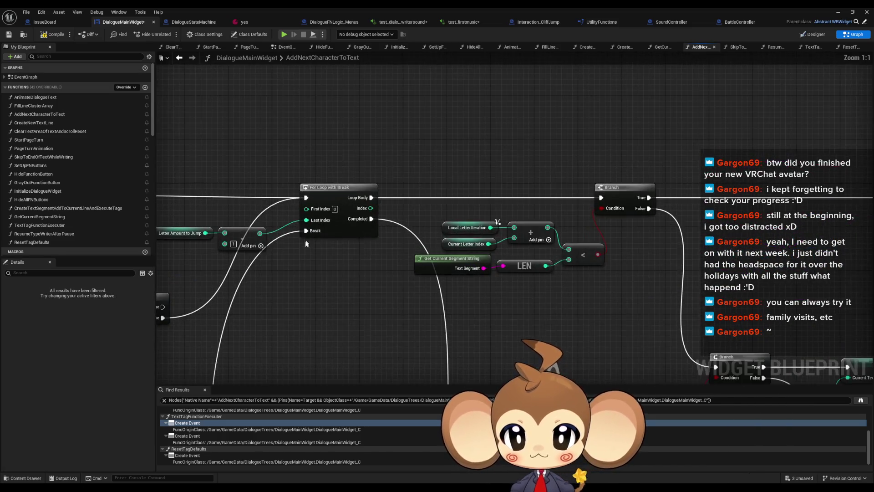
drag(307, 245, 378, 252)
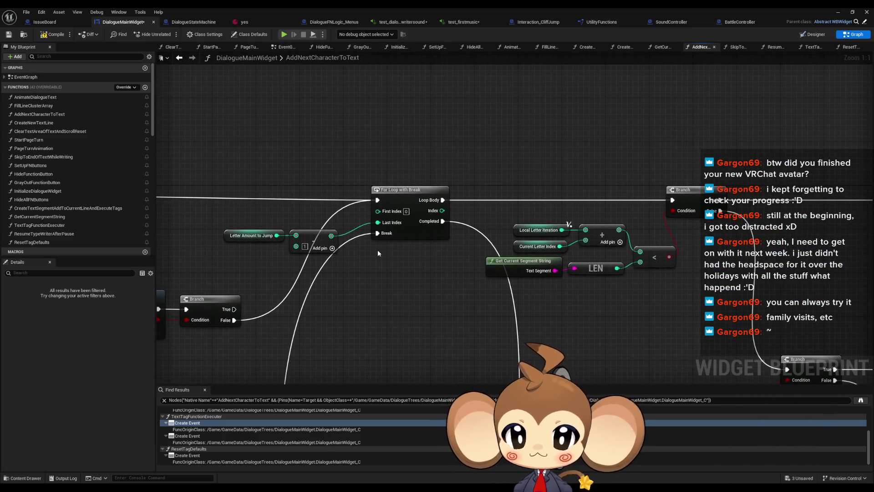
scroll(378, 249, down, 2)
drag(506, 230, 429, 230)
scroll(428, 230, down, 2)
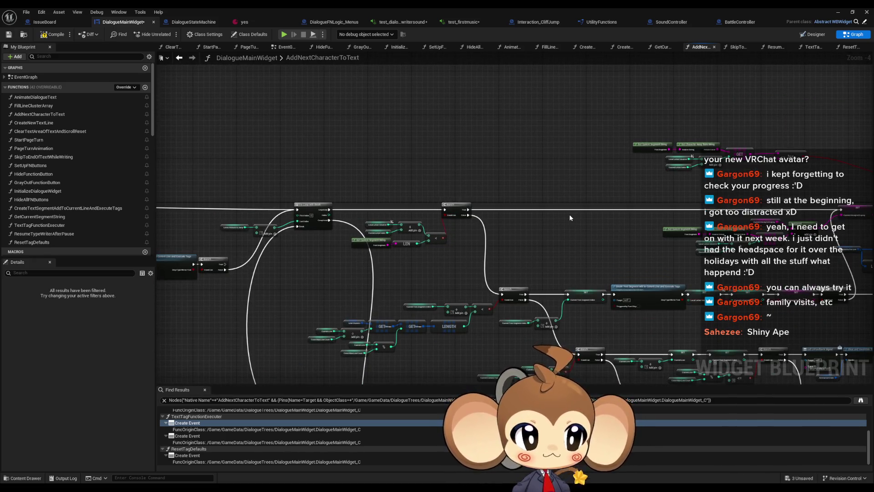
drag(569, 214, 489, 228)
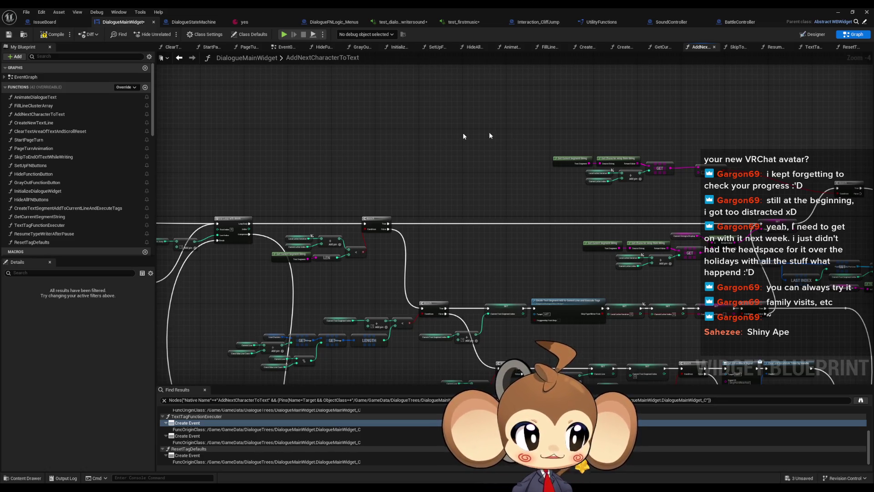
scroll(481, 216, down, 1)
mouse_move(481, 216)
mouse_down()
mouse_move(601, 293)
mouse_move(530, 275)
mouse_up()
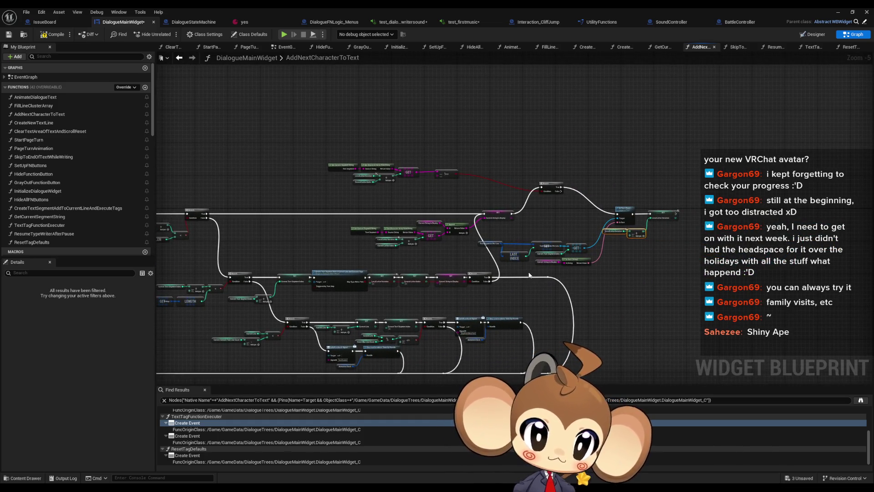
scroll(530, 155, up, 3)
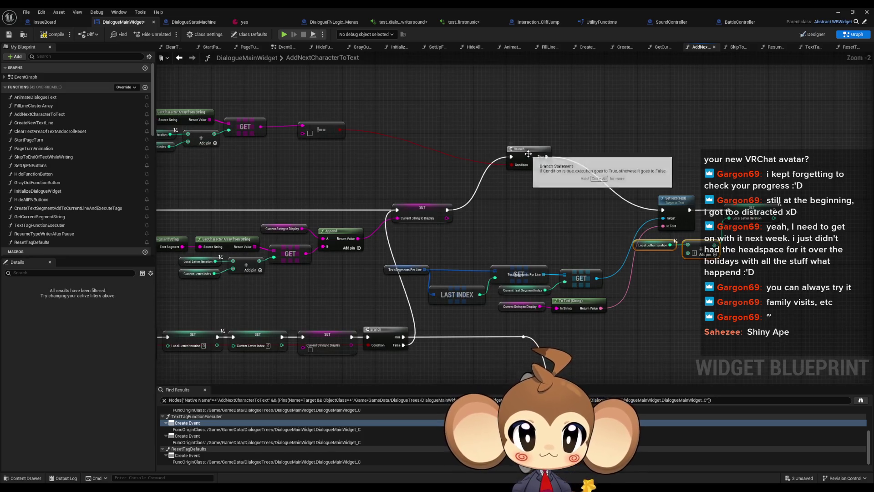
Move the Branch node down in line with the exec wire
drag(530, 155, 533, 209)
click(547, 151)
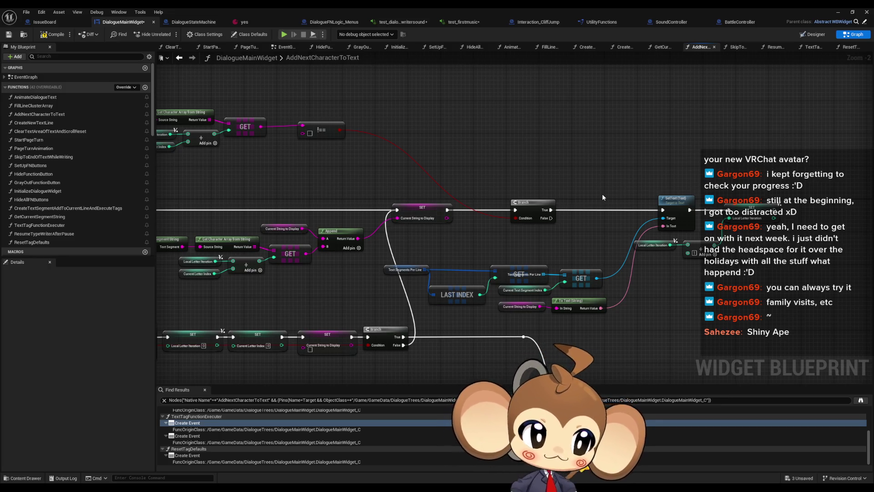
drag(671, 267, 582, 253)
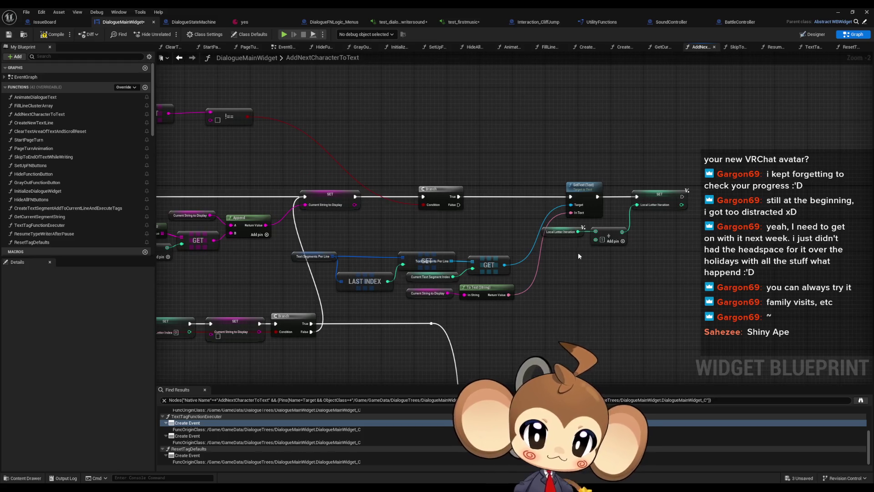
mouse_move(455, 220)
mouse_down()
mouse_move(576, 222)
mouse_move(630, 239)
mouse_up()
Shift the upper comparison chain ending in != right and down toward the Branch
drag(397, 132, 373, 133)
mouse_move(204, 99)
mouse_down()
mouse_move(401, 163)
mouse_move(418, 139)
mouse_move(519, 145)
mouse_up()
click(544, 117)
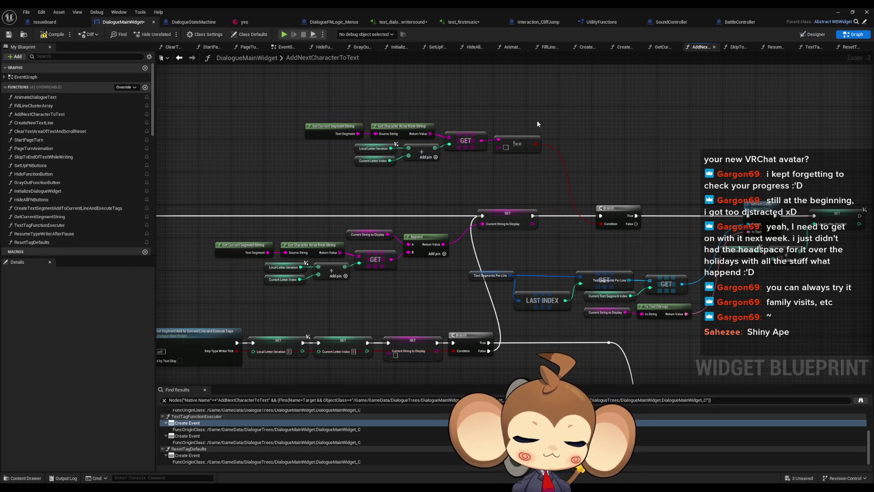
drag(621, 149, 473, 136)
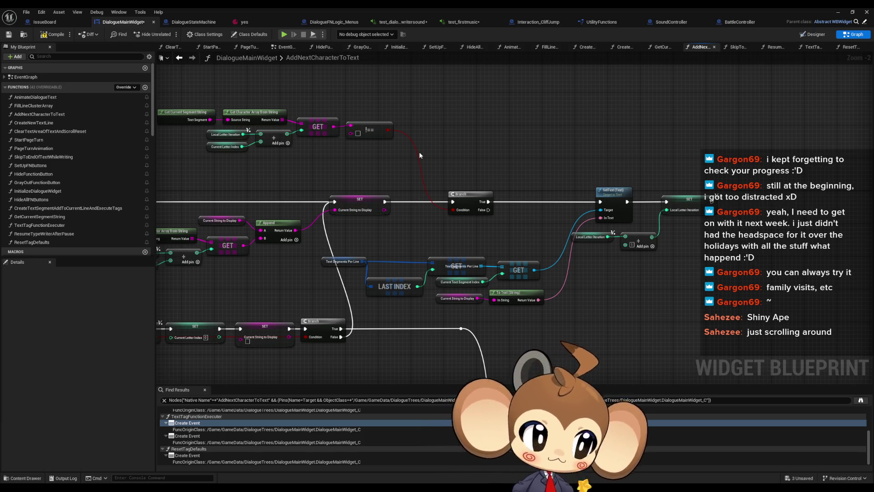
Play-test the dialogue showing 'Hello', then wire the SET exec output into the Branch
click(867, 12)
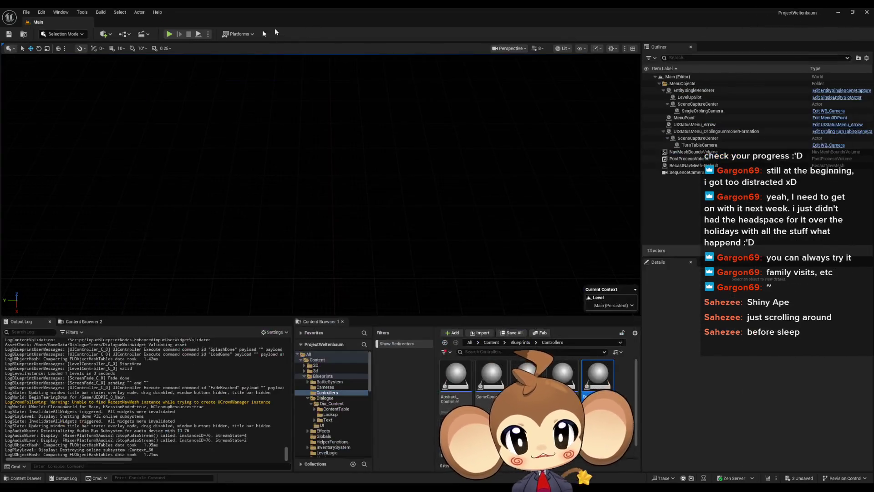
click(168, 35)
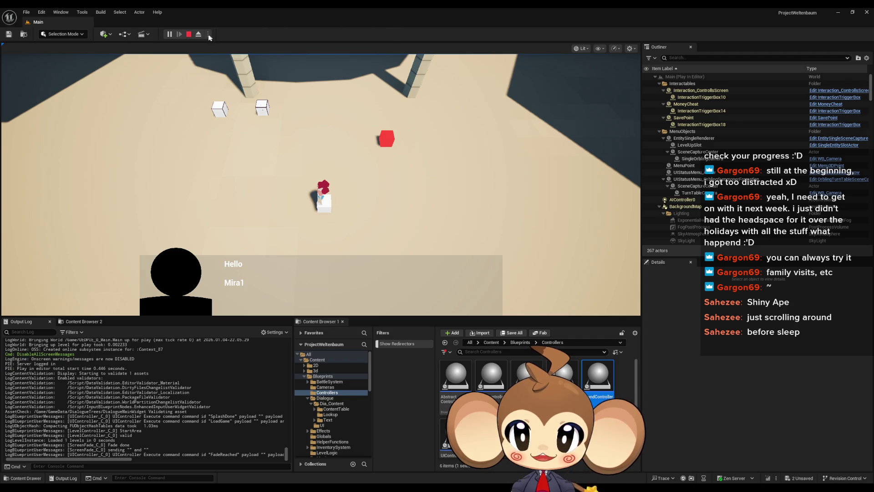
click(189, 34)
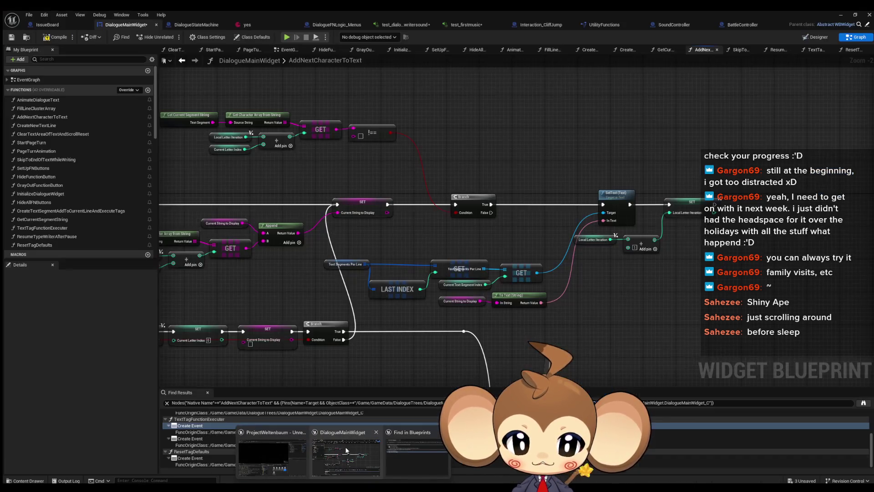
drag(427, 199, 453, 202)
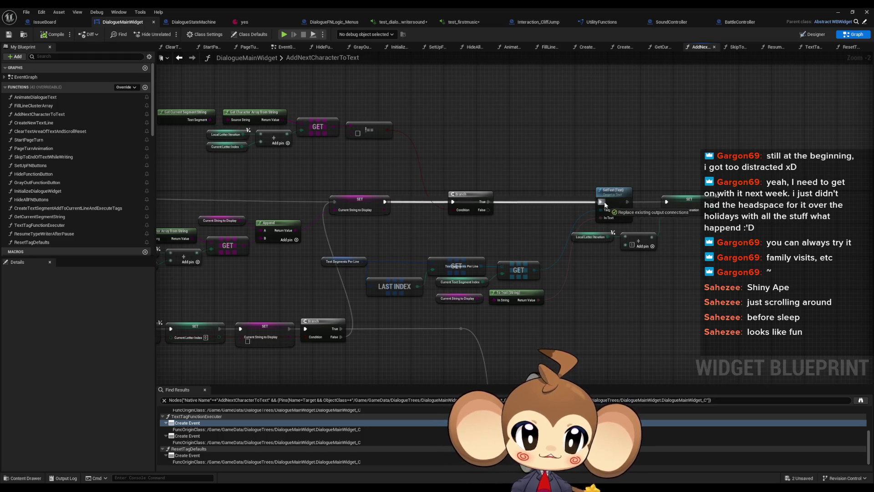
Play-test the game past the press-any-key screen through the Mira Mira dialogue, then stop
click(838, 12)
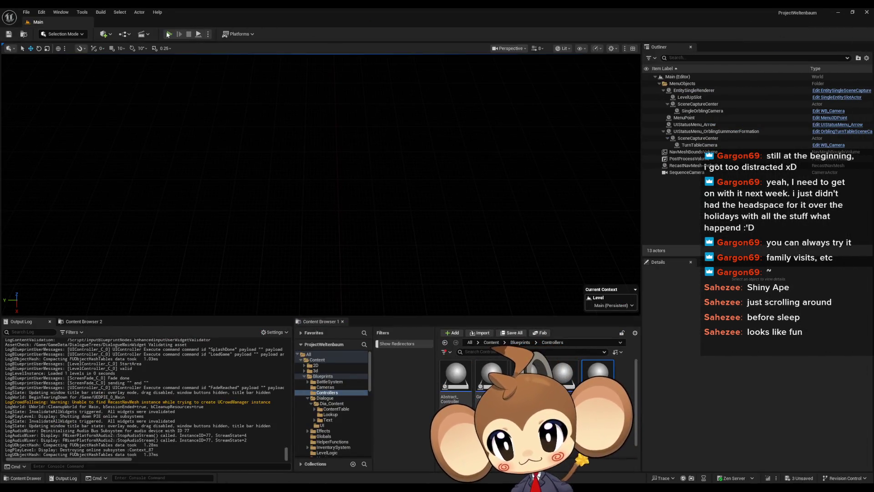
click(168, 34)
key(Return)
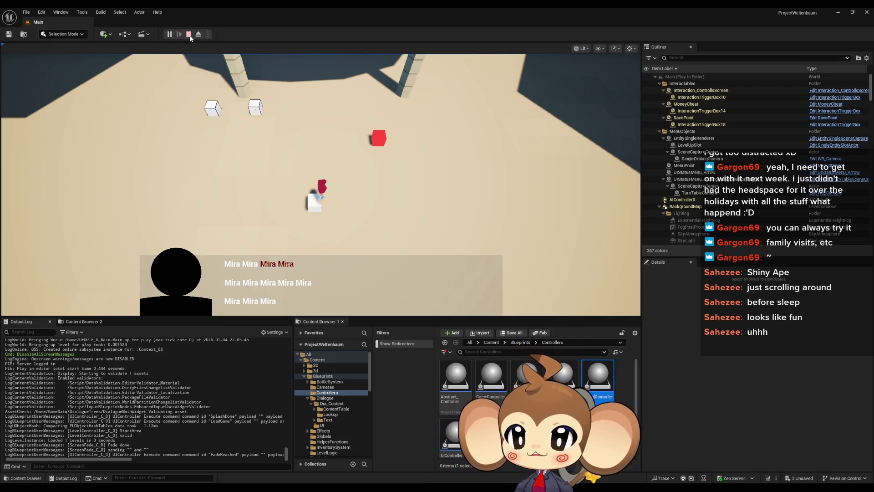
click(190, 37)
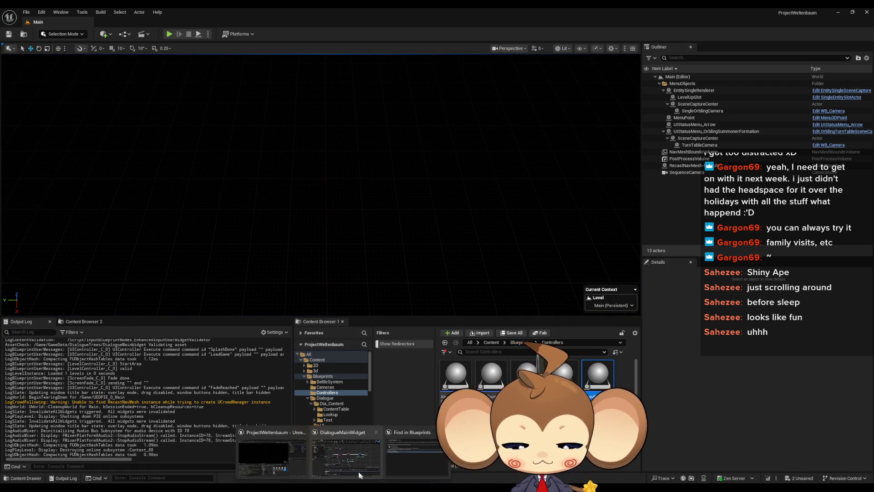
Return to DialogueMainWidget's AddNextCharacterToText graph and review the character lookup and comparison nodes
click(360, 475)
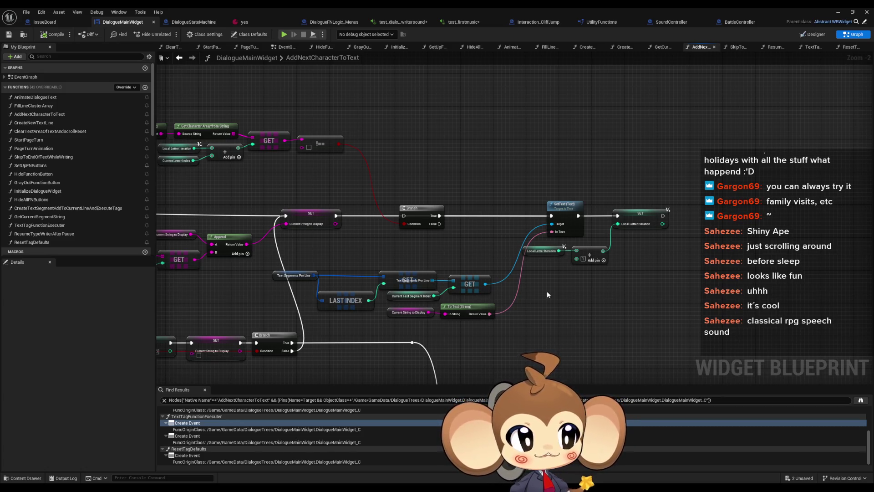
double_click(317, 61)
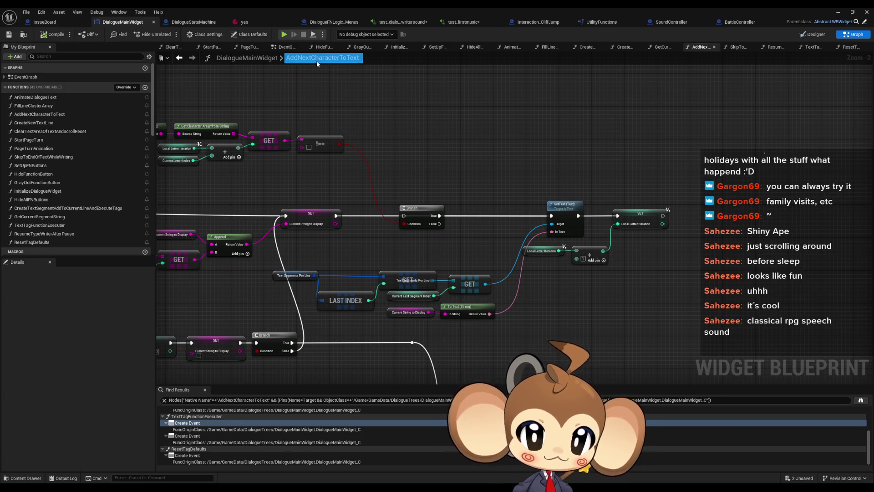
drag(364, 146, 352, 178)
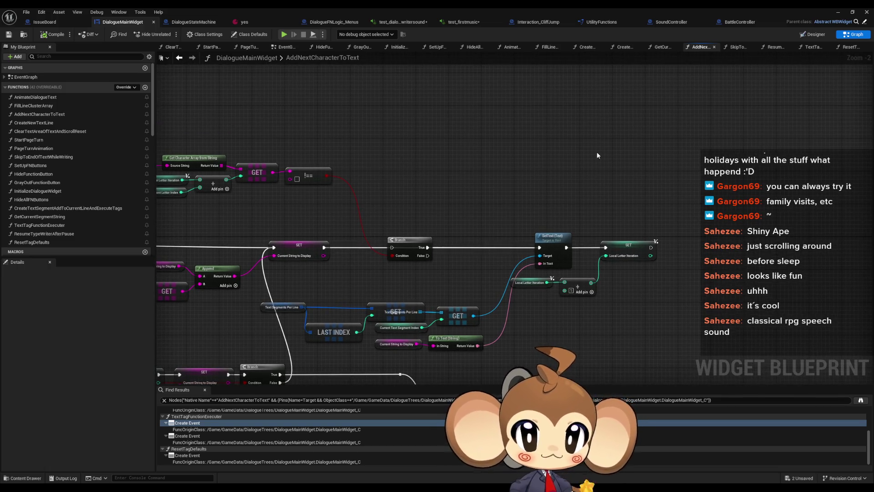
drag(692, 198, 678, 177)
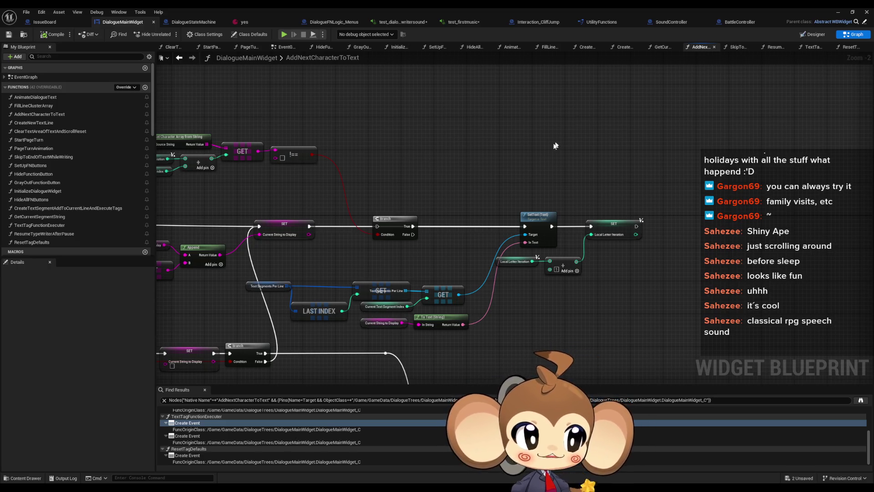
mouse_move(536, 166)
mouse_down()
mouse_move(552, 181)
mouse_move(612, 171)
mouse_up()
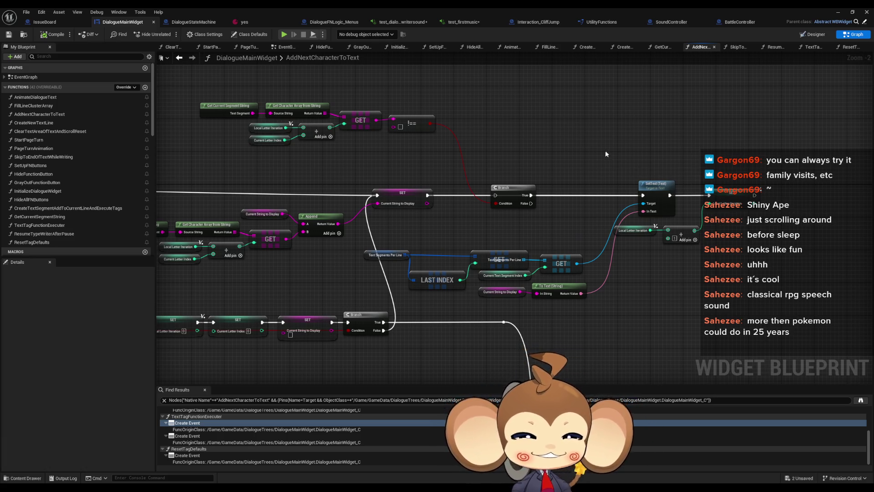
mouse_move(605, 150)
mouse_down()
mouse_move(608, 127)
mouse_move(520, 148)
mouse_move(284, 110)
mouse_move(492, 170)
mouse_move(491, 156)
mouse_move(513, 157)
mouse_up()
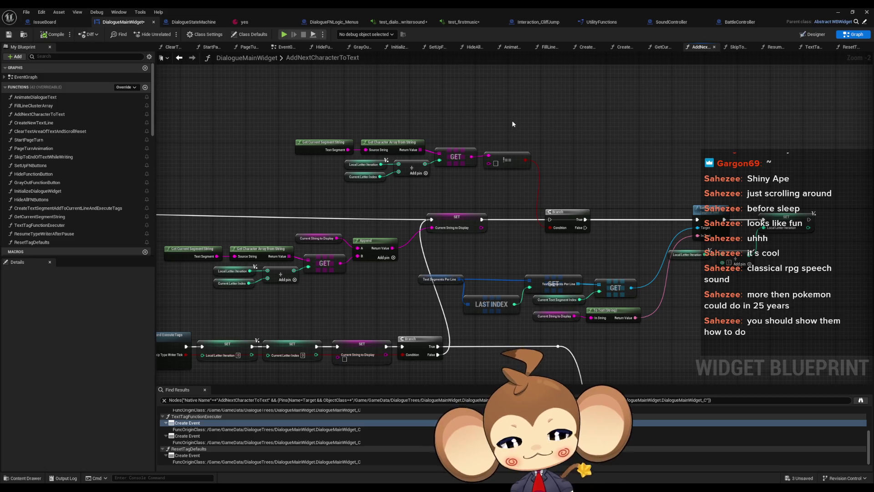
drag(334, 125, 526, 180)
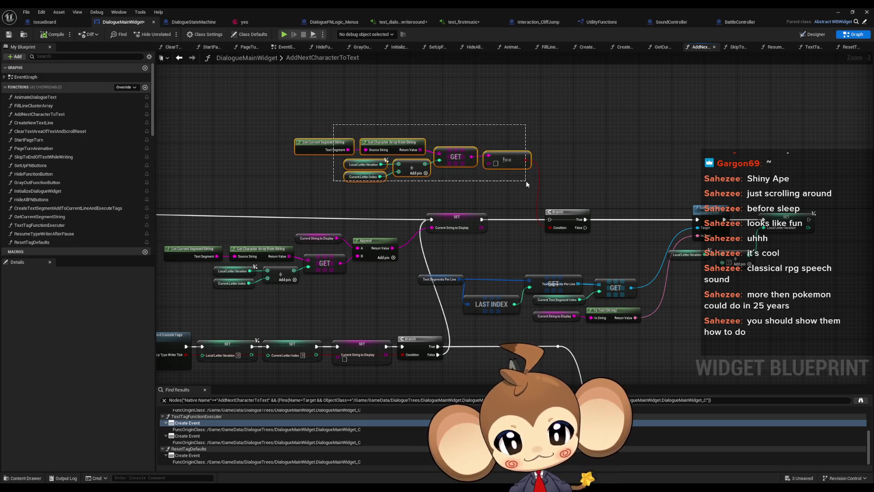
click(611, 151)
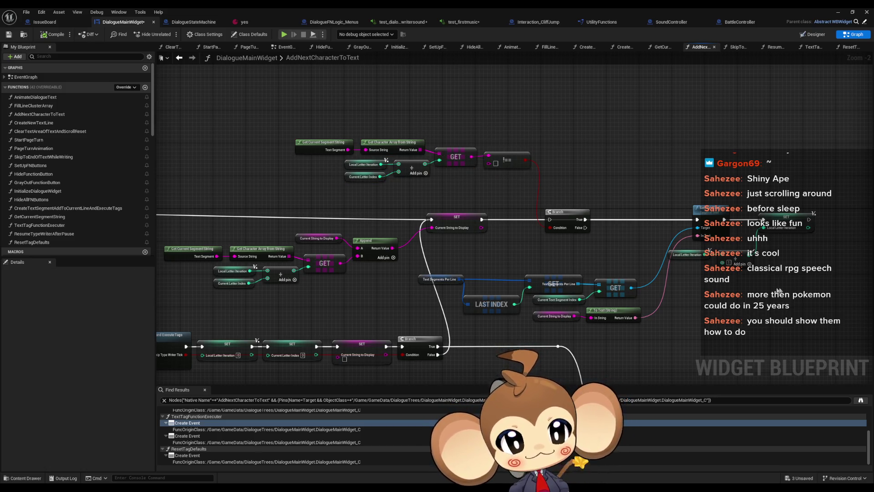
Inspect Local_LetterIteration and survey the For Loop, GET, LAST INDEX and SetText nodes
click(688, 255)
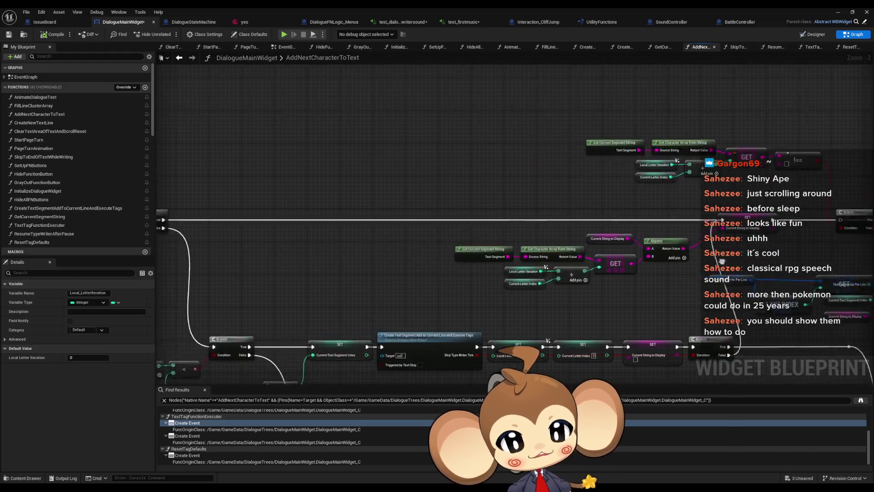
drag(722, 261, 466, 189)
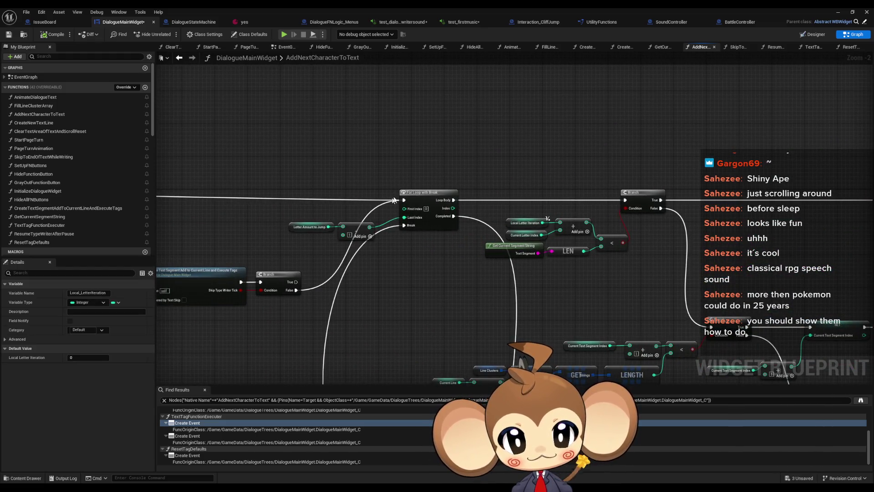
scroll(451, 316, down, 2)
drag(451, 316, 203, 285)
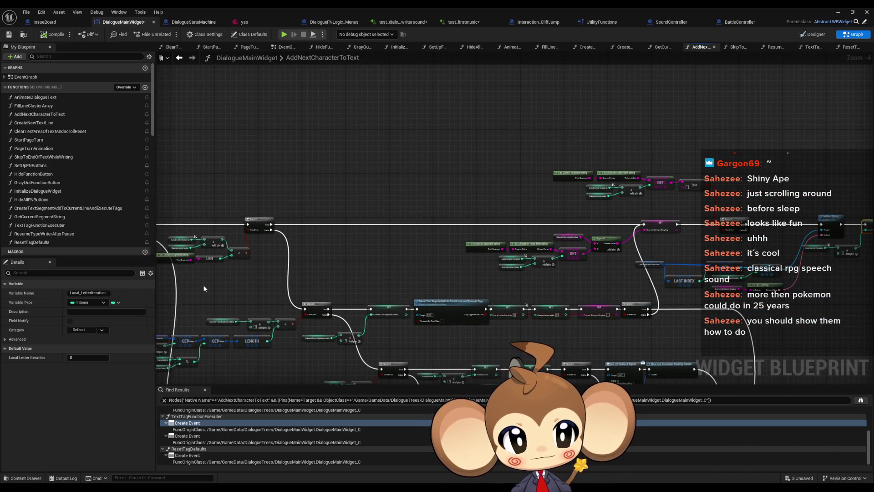
drag(760, 241, 496, 240)
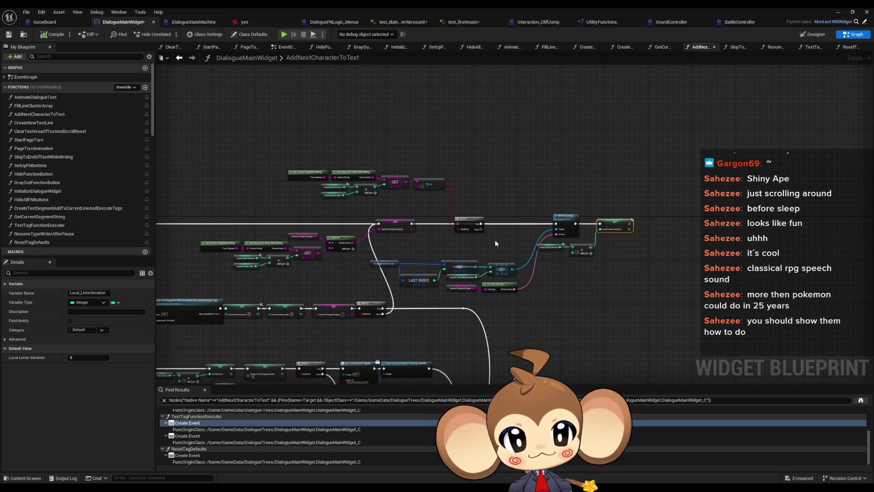
scroll(495, 239, up, 3)
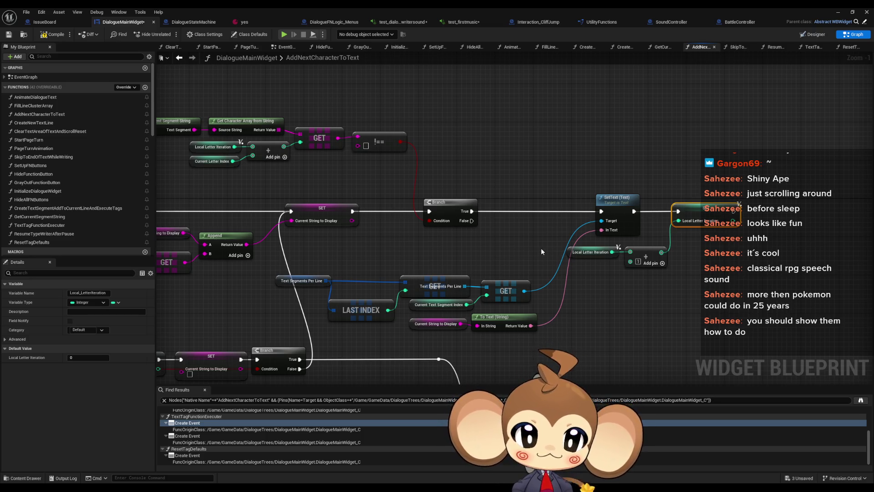
mouse_move(542, 251)
mouse_down()
mouse_move(511, 238)
mouse_move(498, 203)
mouse_up()
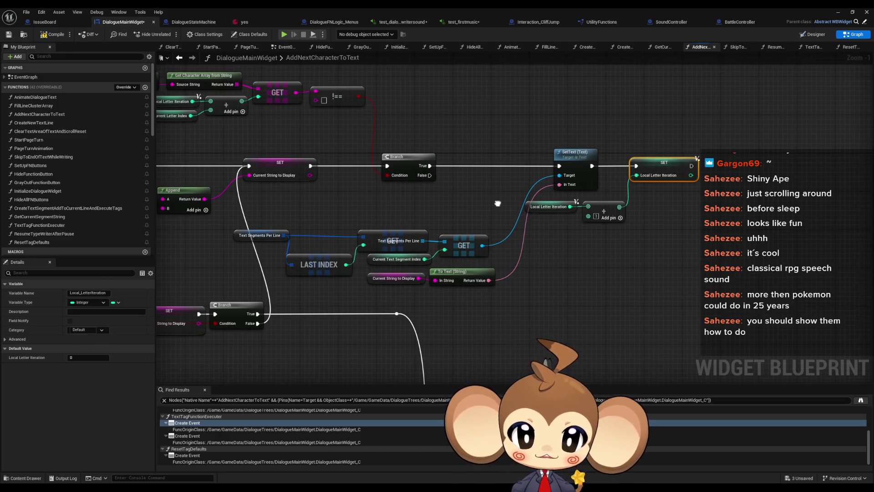
scroll(594, 258, down, 2)
click(570, 256)
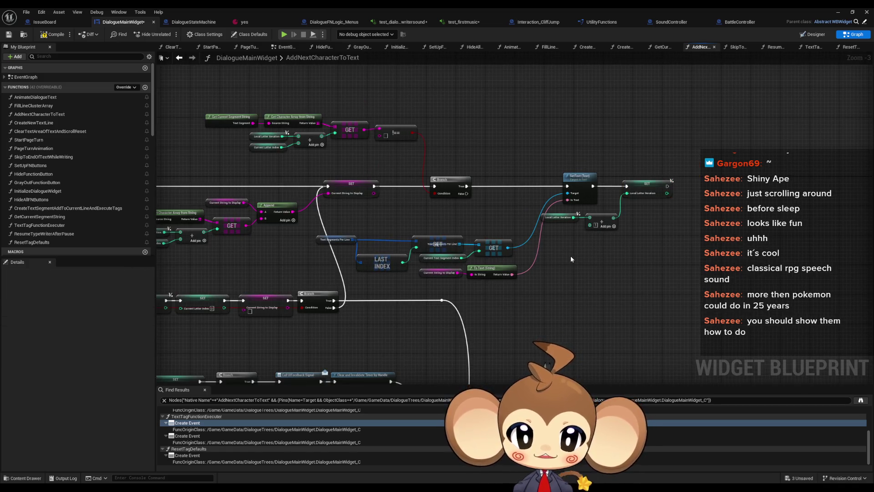
scroll(570, 253, down, 3)
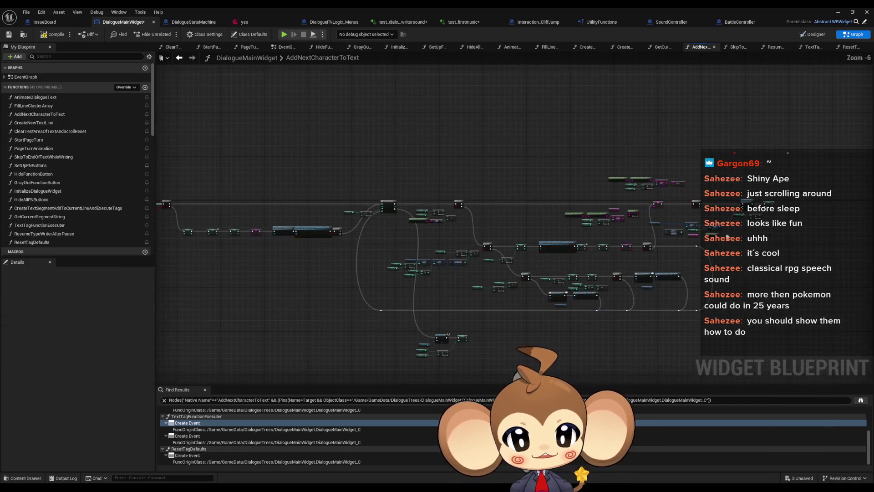
scroll(670, 246, up, 2)
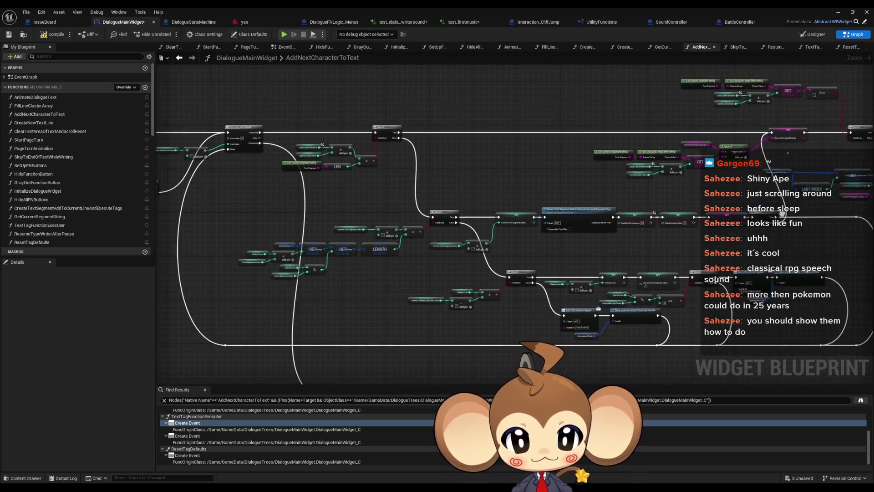
drag(416, 315, 549, 238)
scroll(549, 238, down, 1)
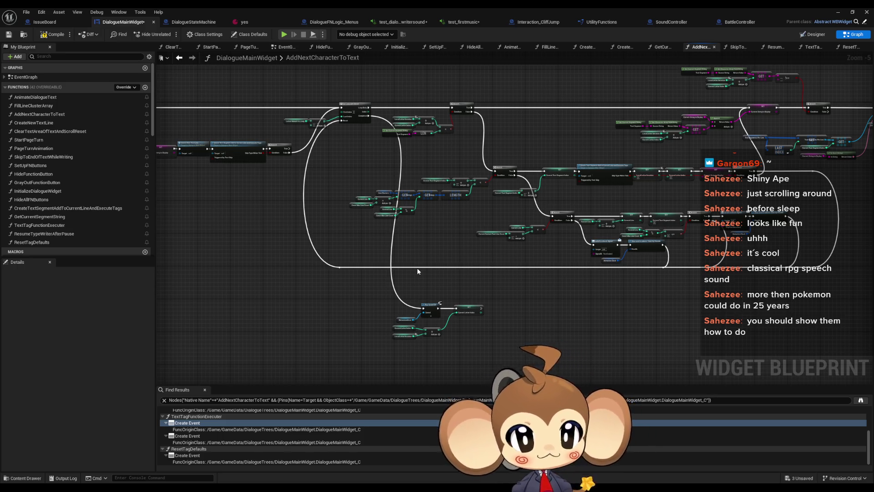
drag(768, 122, 609, 143)
scroll(609, 143, up, 5)
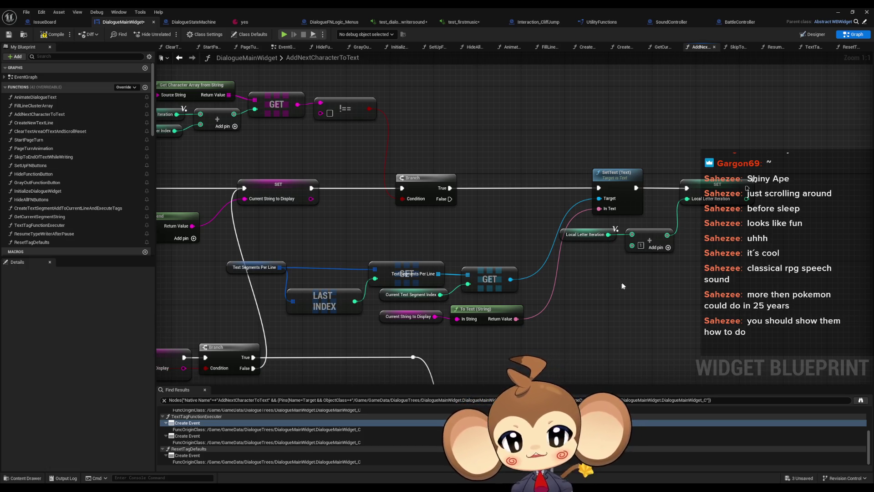
Select the Text Segments Per Line, LAST INDEX, GET, Current String to Display and To Text nodes
mouse_move(226, 236)
mouse_down()
mouse_move(446, 316)
mouse_move(526, 327)
mouse_up()
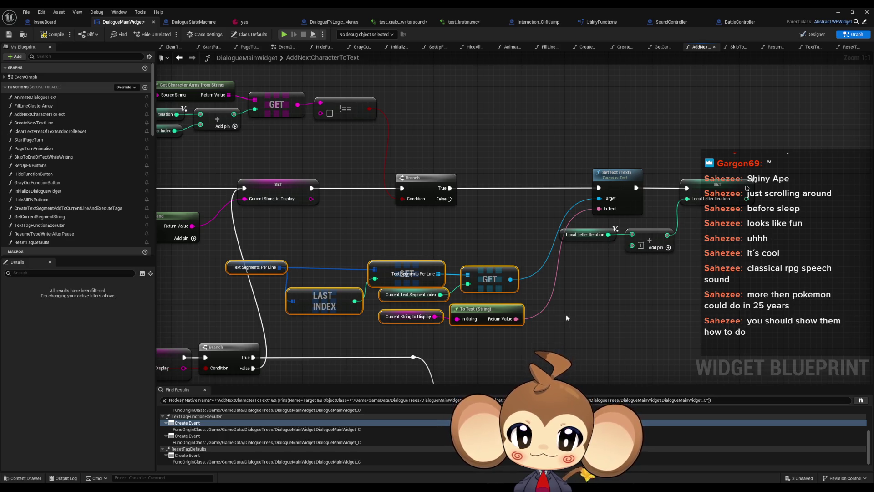
scroll(564, 312, down, 5)
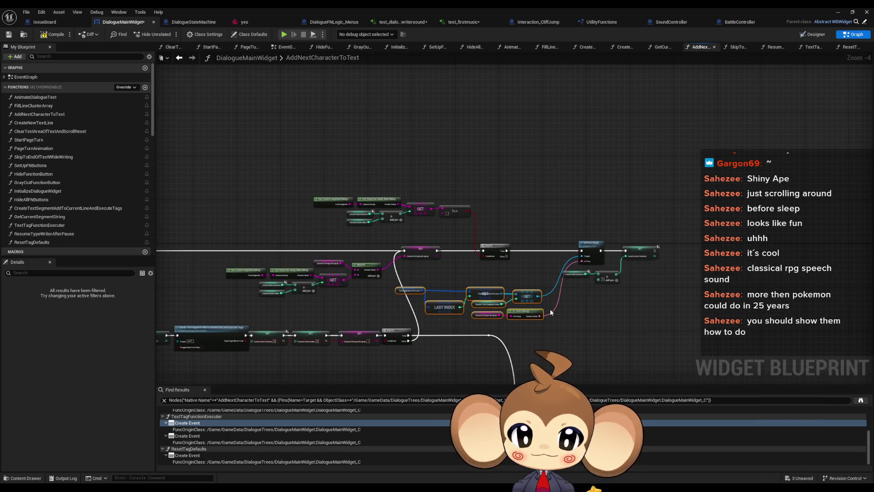
Duplicate the SetText, SET, GET and To Text nodes and place the copy below the original
drag(550, 309, 493, 277)
scroll(470, 248, up, 3)
click(464, 243)
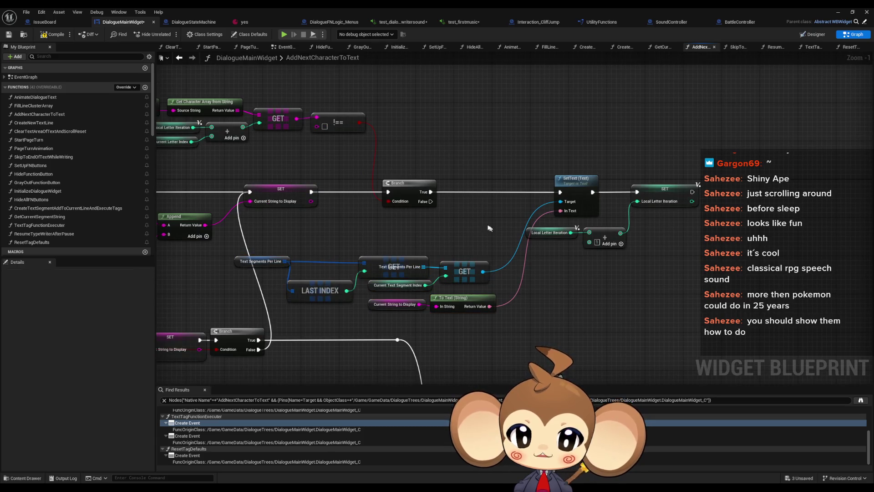
drag(522, 151, 692, 251)
drag(271, 248, 496, 314)
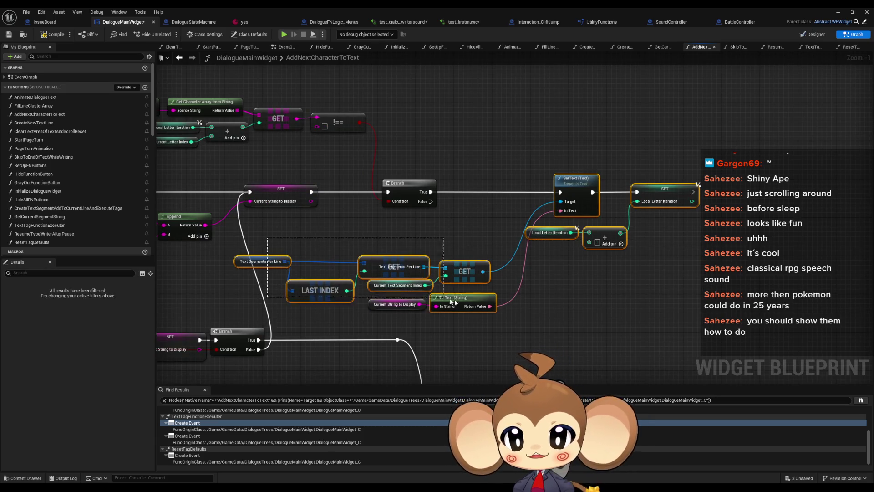
drag(562, 305, 495, 259)
key(ctrl+c)
key(ctrl+v)
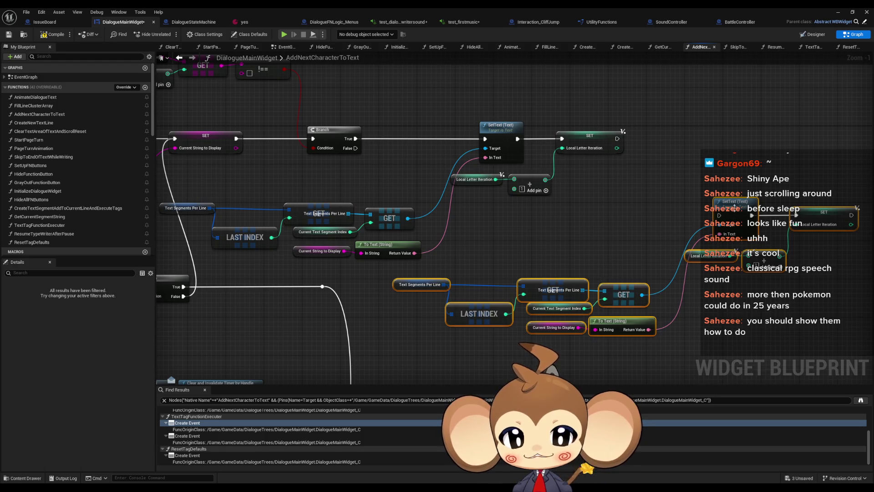
mouse_move(737, 211)
mouse_down()
mouse_move(704, 255)
mouse_move(710, 260)
mouse_up()
click(637, 230)
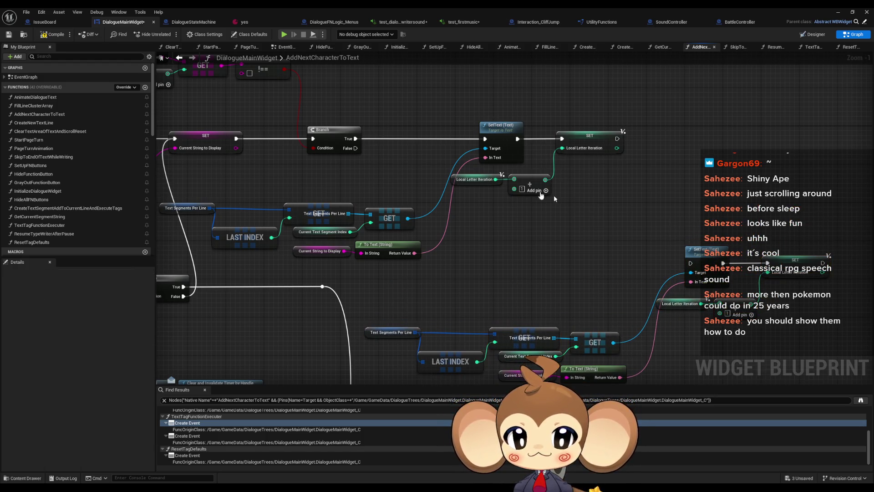
Wire the Branch False output into the pasted SetText node
drag(355, 148, 691, 263)
scroll(658, 317, down, 1)
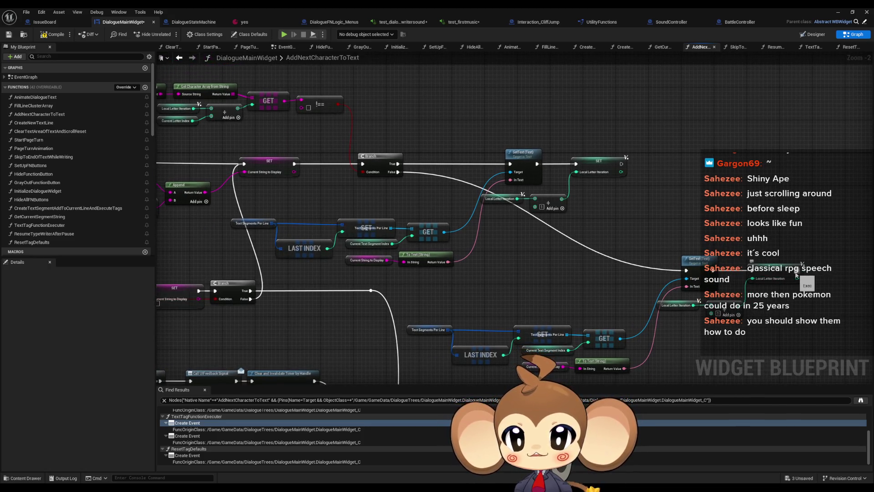
mouse_move(797, 272)
mouse_down()
mouse_move(250, 152)
mouse_move(236, 165)
mouse_move(425, 228)
mouse_move(715, 211)
mouse_up()
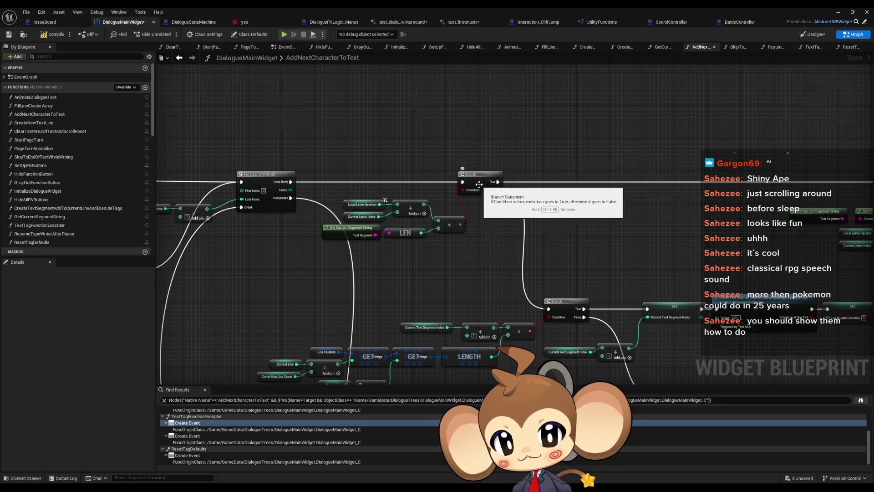
scroll(528, 211, down, 3)
scroll(528, 211, up, 2)
mouse_move(683, 242)
mouse_down()
mouse_move(111, 154)
mouse_move(269, 160)
mouse_move(216, 119)
mouse_up()
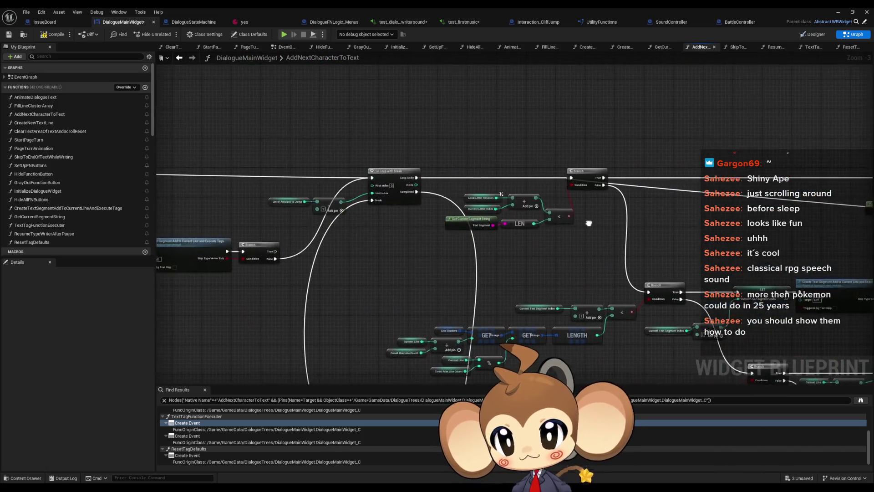
mouse_move(585, 209)
mouse_down()
mouse_move(561, 157)
mouse_move(547, 170)
mouse_move(460, 165)
mouse_up()
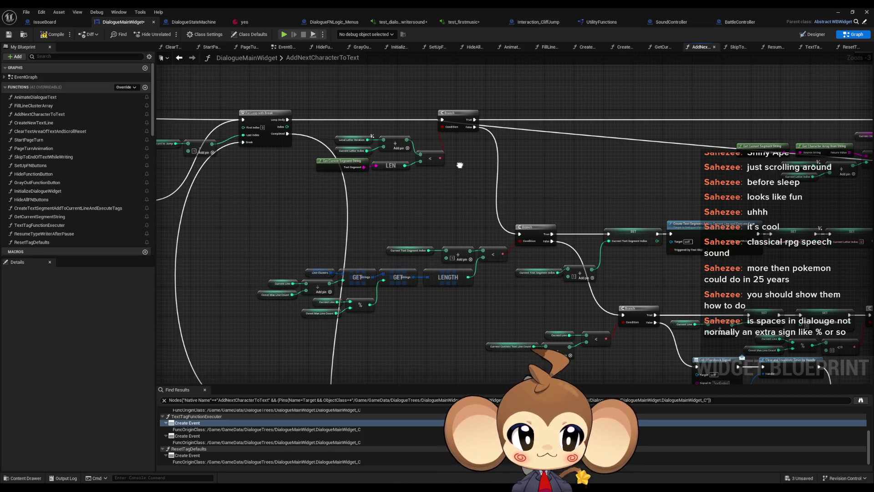
mouse_move(460, 165)
mouse_down()
mouse_move(2, 165)
mouse_move(150, 198)
mouse_up()
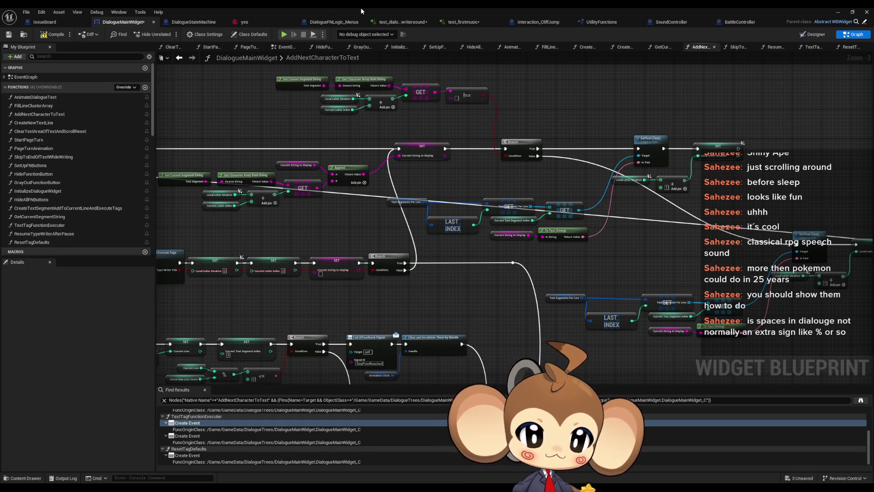
drag(665, 175, 504, 190)
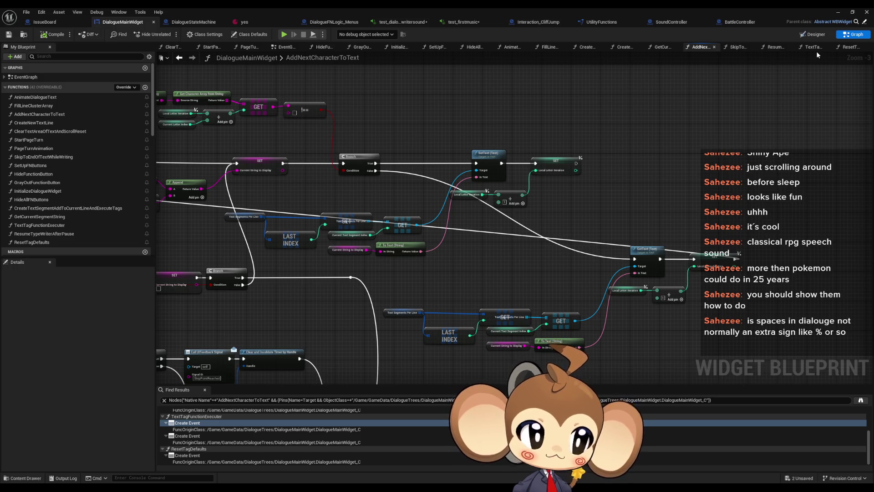
click(837, 12)
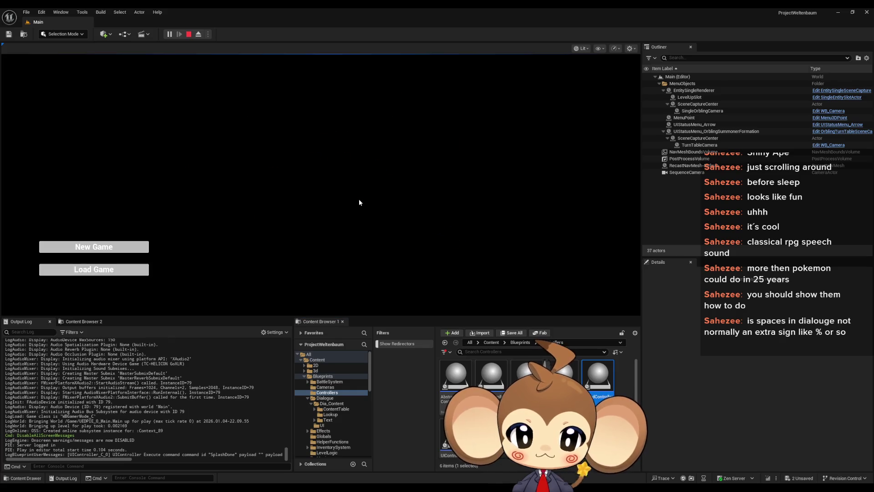
click(101, 247)
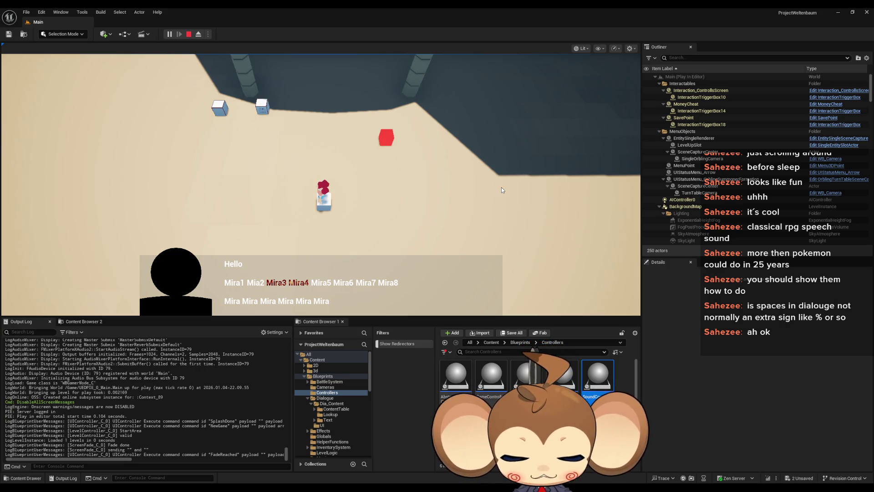
key(space)
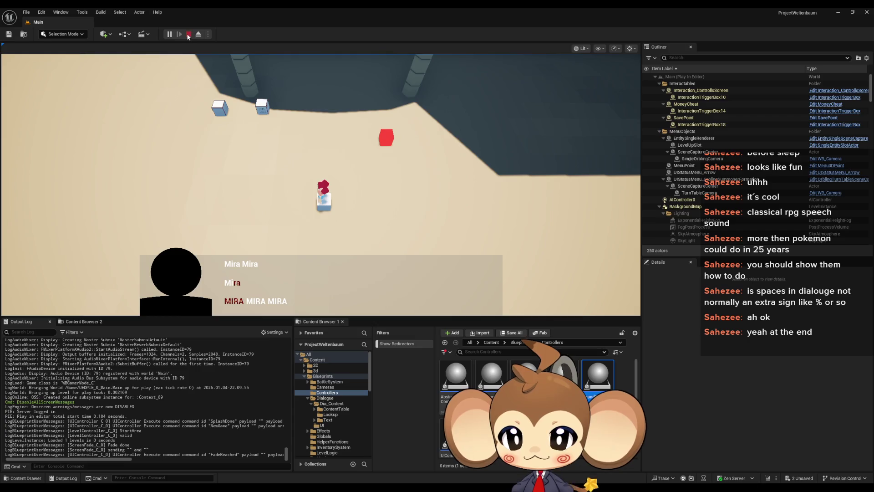
click(188, 35)
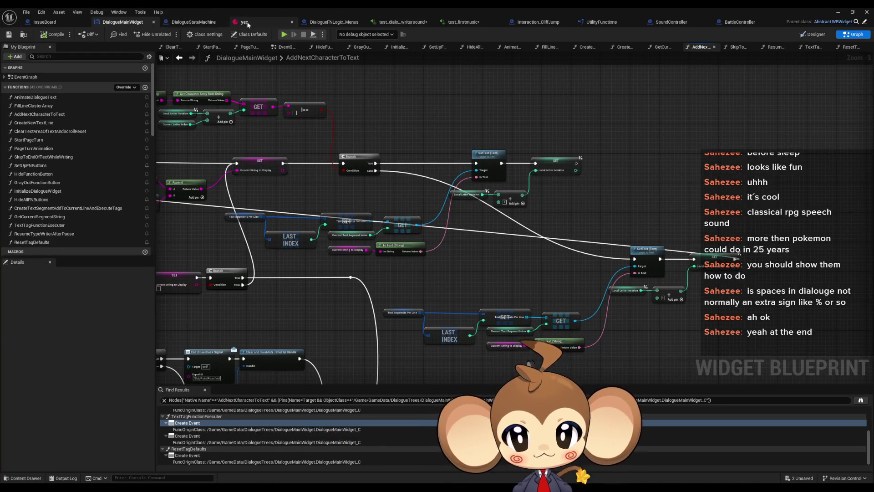
Review the 'yes' asset's English dialogue lines, including Hello and Mira8, then return to the graph
click(246, 22)
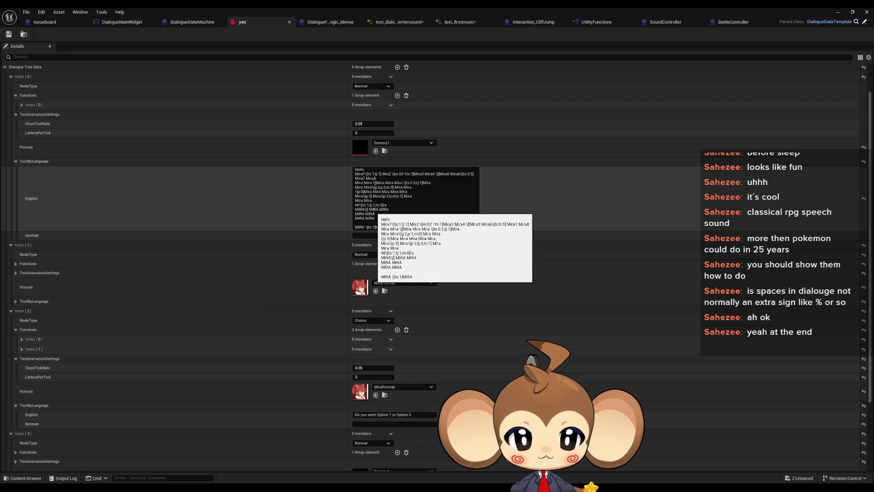
scroll(380, 212, down, 1)
click(386, 190)
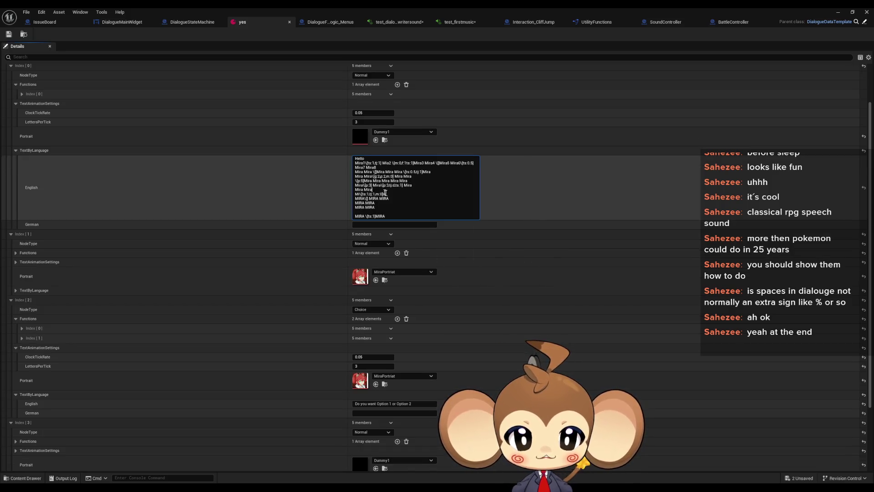
click(388, 195)
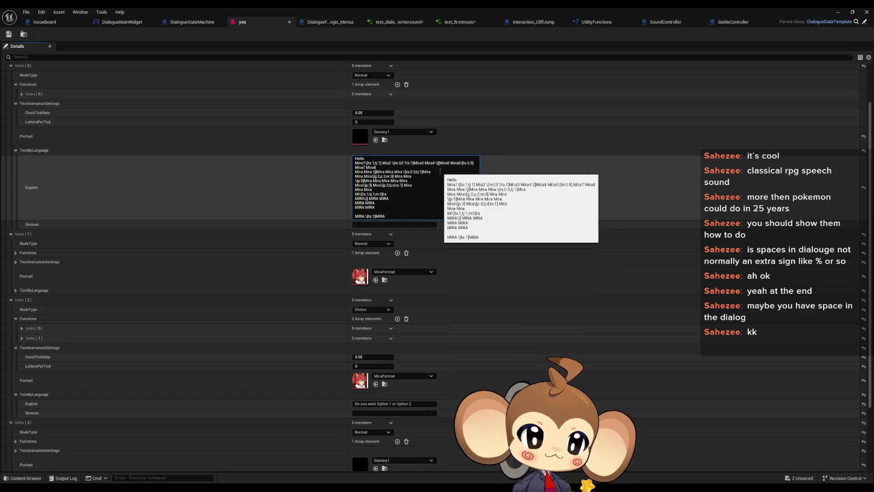
click(424, 159)
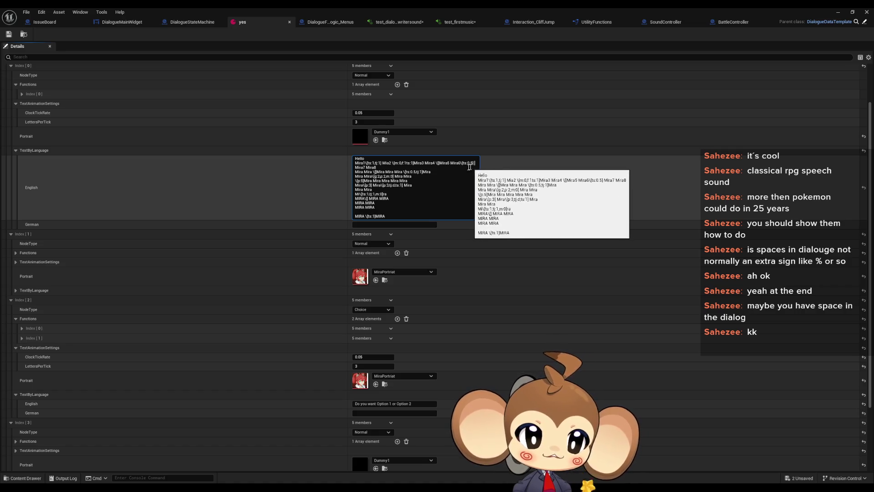
click(459, 167)
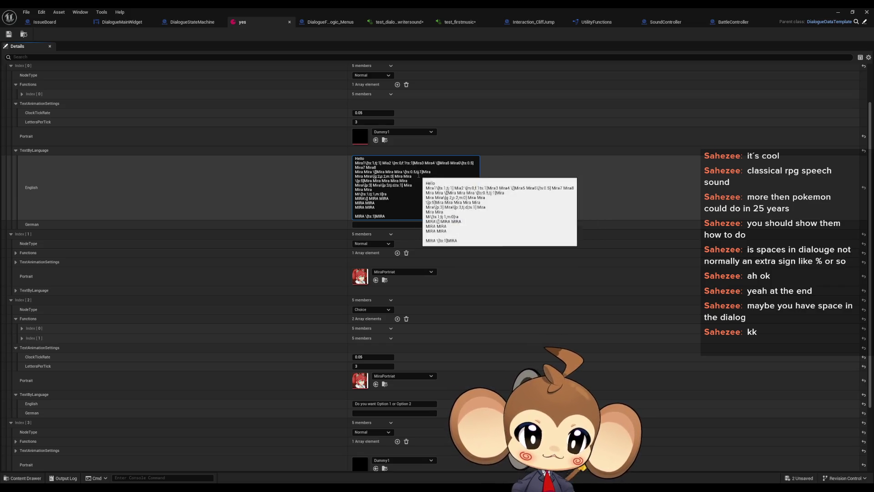
click(413, 176)
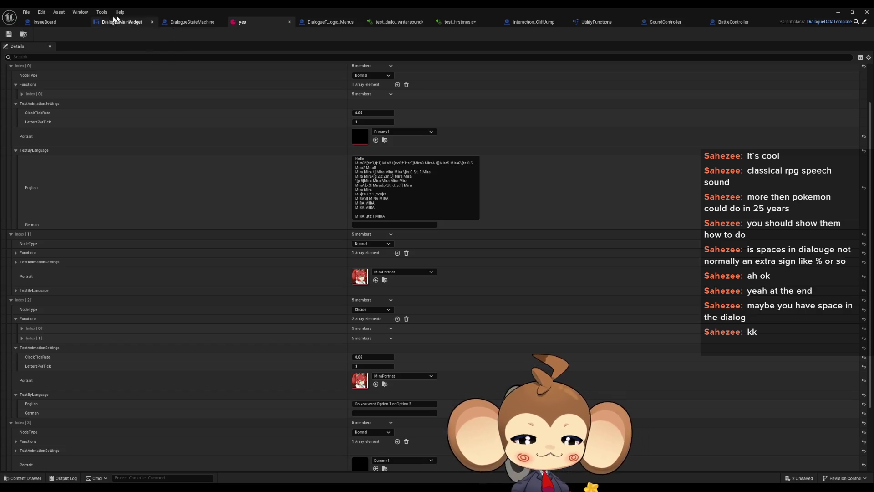
click(119, 22)
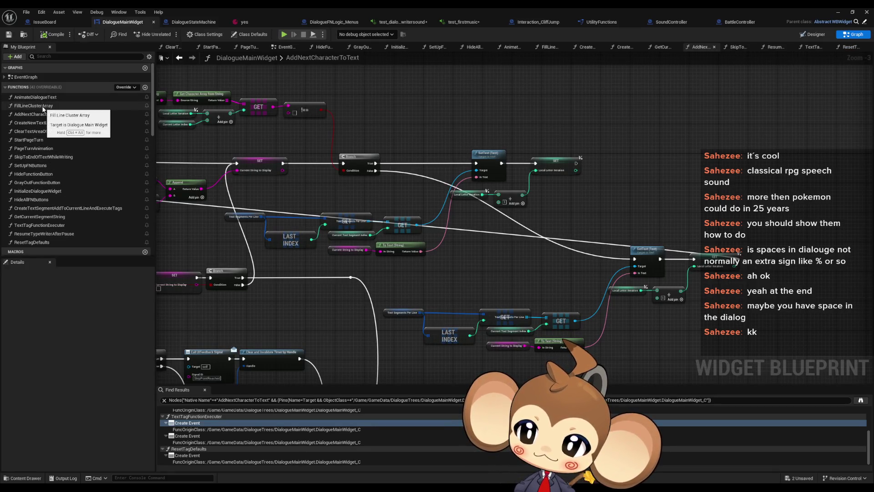
Open the FillLineClusterArray graph and inspect the SET Local Current Parsed Lines and Current Content Text nodes
double_click(34, 105)
drag(615, 305, 562, 238)
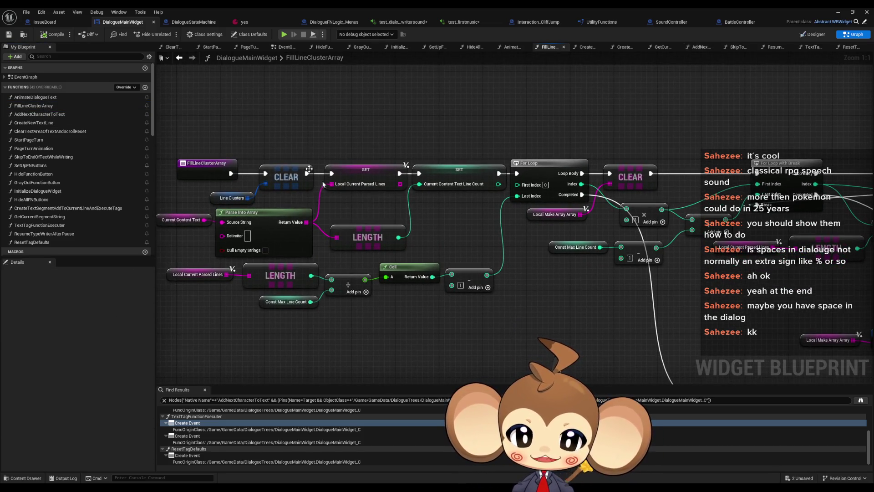
drag(325, 160, 378, 187)
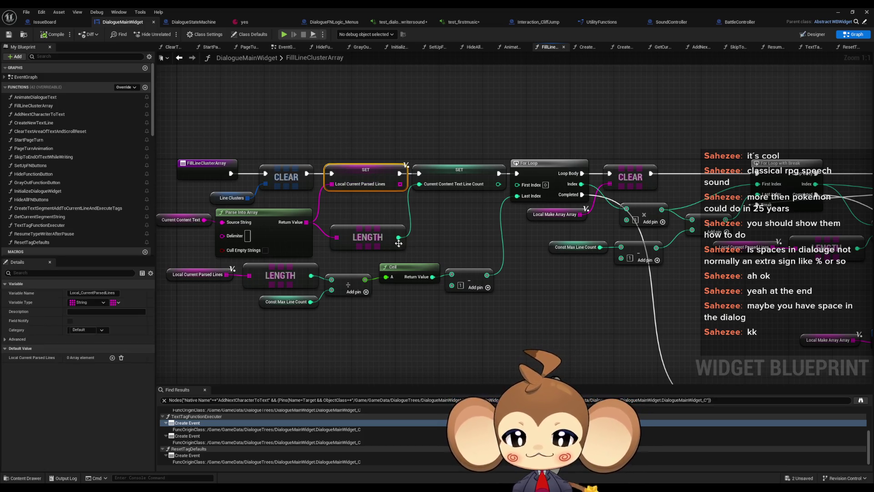
drag(166, 205, 218, 206)
click(230, 221)
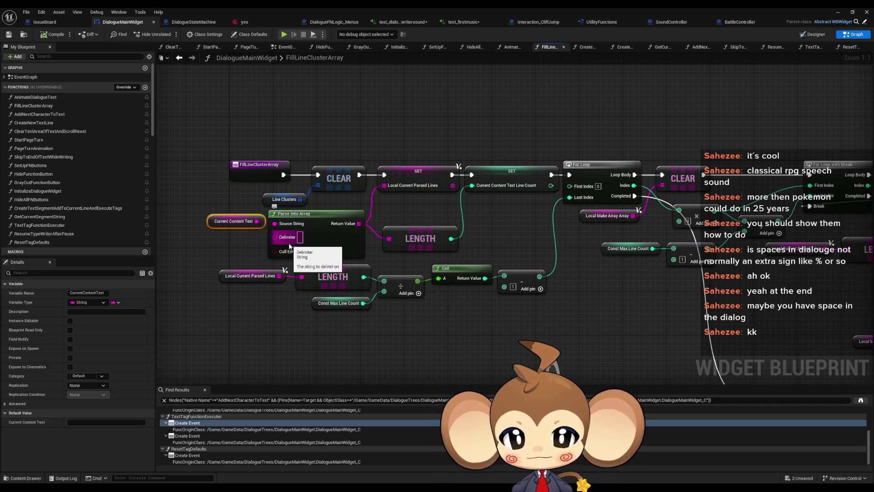
drag(455, 135, 434, 206)
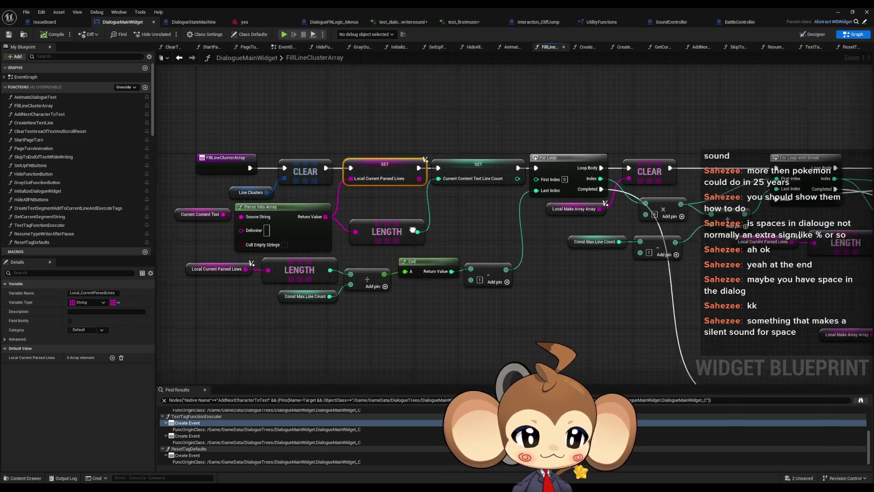
Survey the function's loop nodes, then minimise the blueprint editor
mouse_move(453, 240)
mouse_down()
mouse_move(421, 235)
mouse_move(367, 254)
mouse_up()
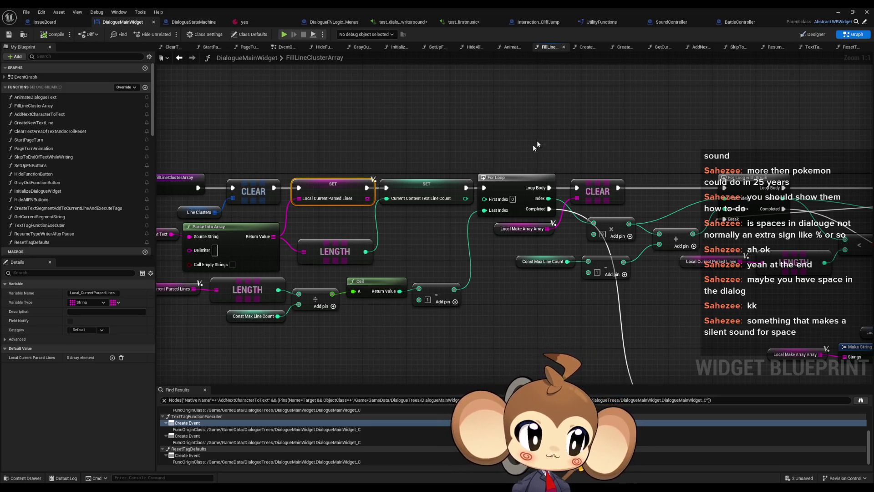
drag(535, 145, 611, 132)
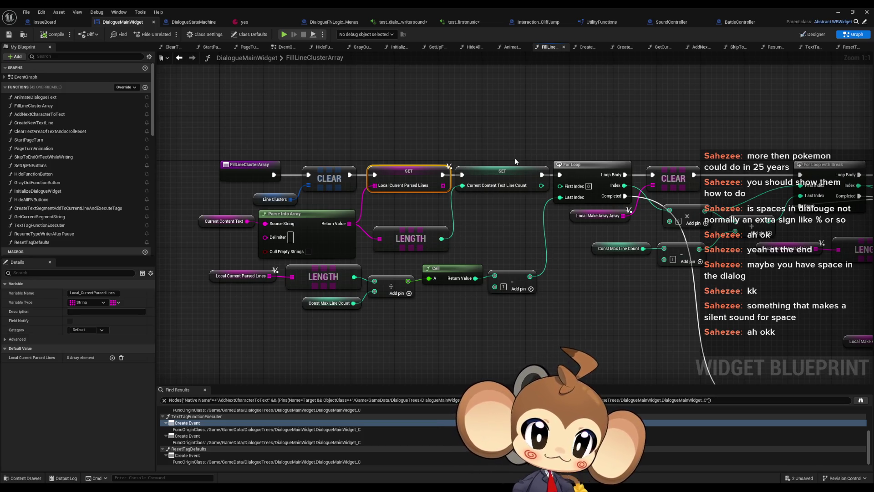
mouse_move(516, 162)
mouse_down()
mouse_move(311, 161)
mouse_move(255, 145)
mouse_move(221, 118)
mouse_up()
scroll(311, 161, down, 2)
drag(515, 210, 503, 200)
mouse_move(383, 156)
mouse_down()
mouse_move(236, 102)
mouse_move(160, 94)
mouse_move(321, 192)
mouse_move(561, 208)
mouse_up()
scroll(161, 95, down, 1)
scroll(321, 192, down, 1)
scroll(320, 193, down, 1)
scroll(561, 207, down, 2)
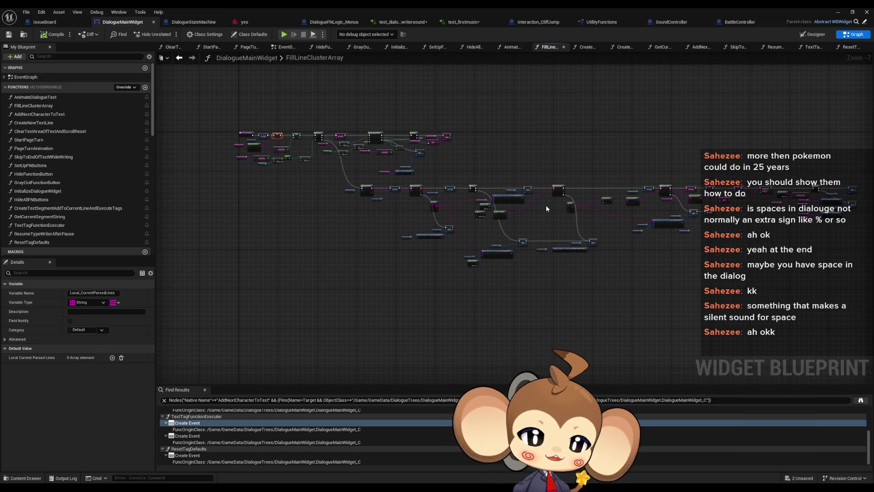
scroll(547, 209, up, 2)
mouse_move(544, 194)
mouse_down()
mouse_move(469, 189)
mouse_move(640, 232)
mouse_up()
scroll(641, 232, up, 3)
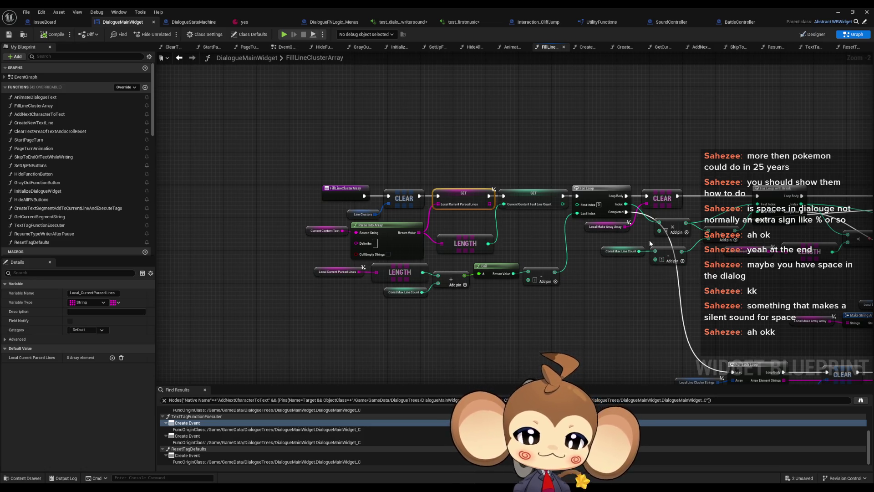
drag(638, 233, 576, 226)
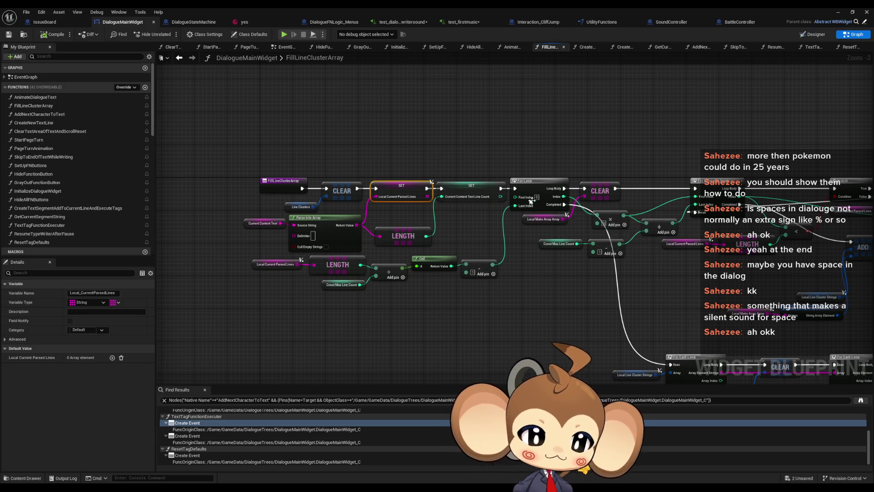
drag(530, 201, 514, 162)
click(838, 13)
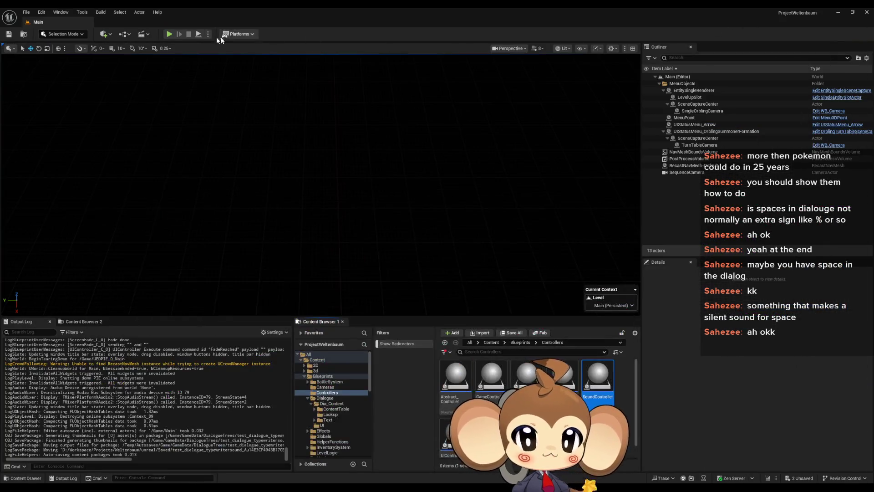
Start a play-in-editor session and load the saved game
click(169, 35)
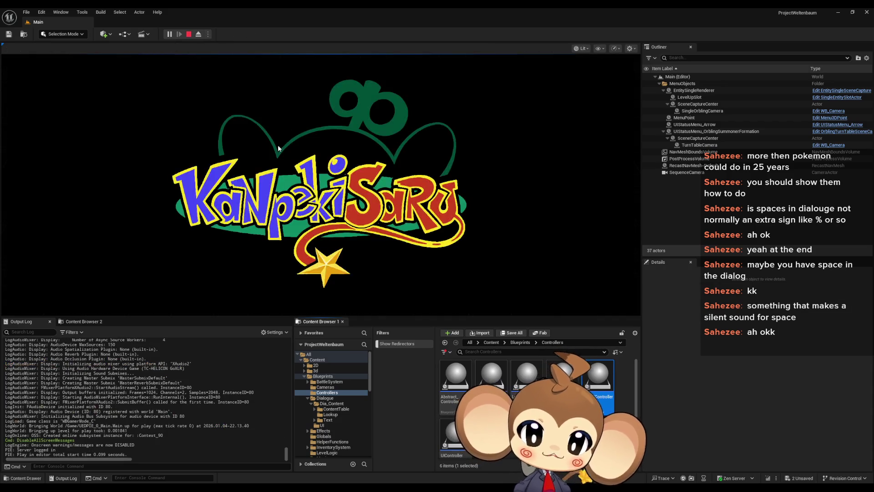
click(118, 268)
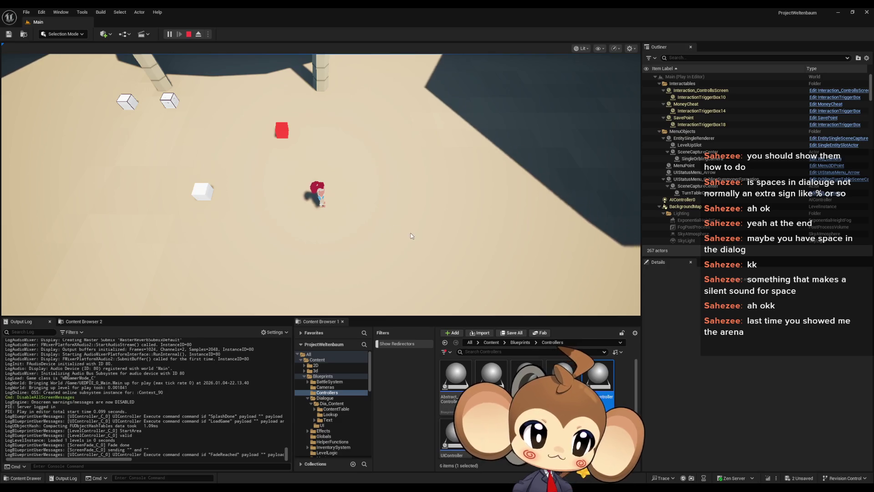
click(308, 219)
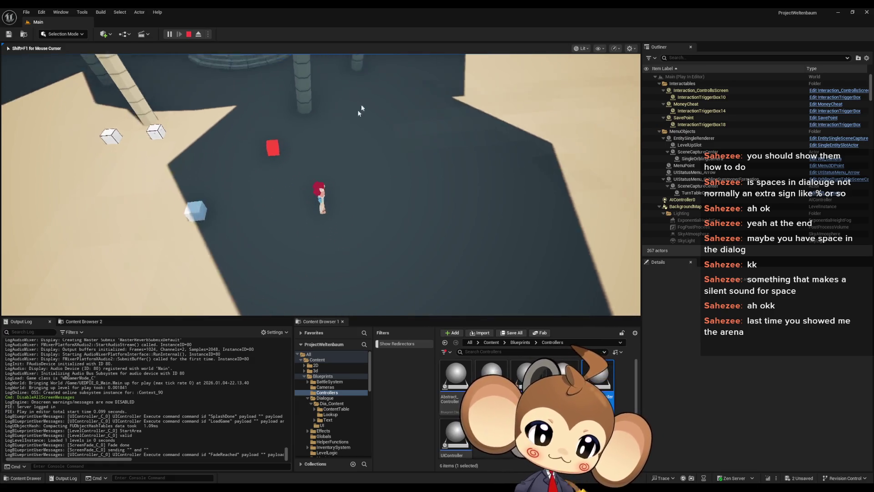
Run the character and turn the camera toward the building, walk inside, then stop the session
key(a)
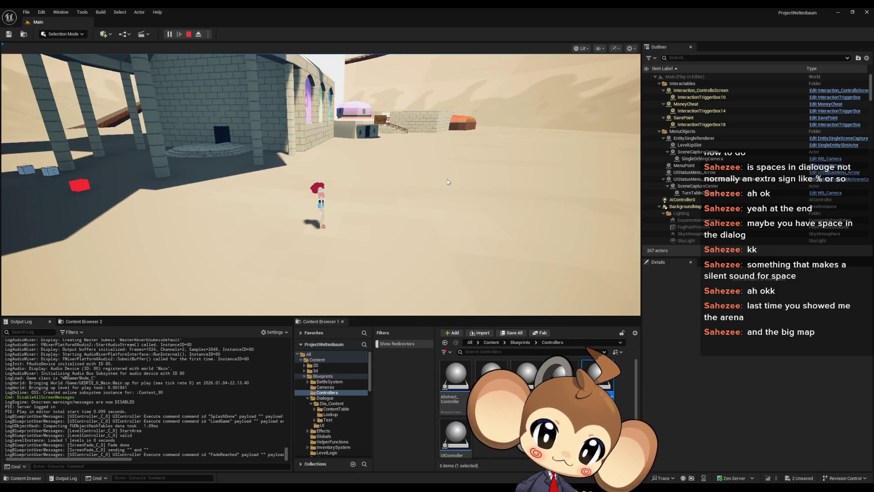
drag(426, 214, 451, 170)
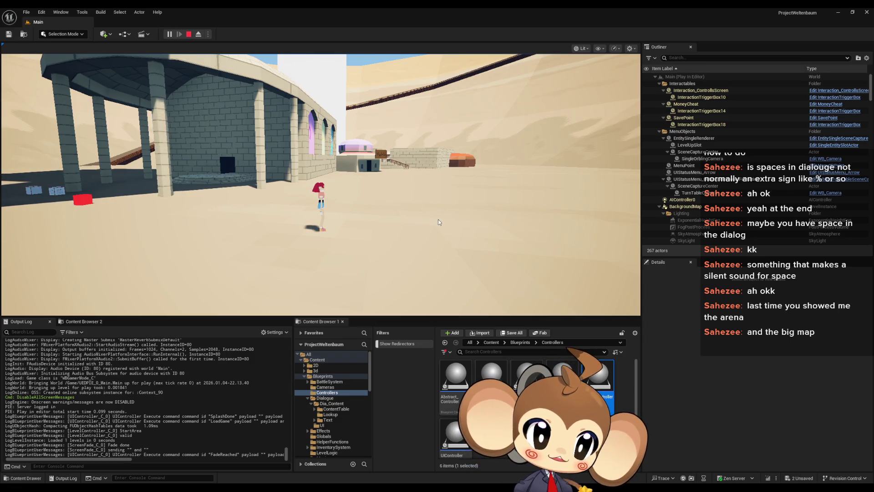
key(a)
mouse_move(438, 219)
mouse_down()
mouse_move(405, 227)
mouse_move(378, 199)
mouse_move(356, 200)
mouse_move(383, 171)
mouse_move(322, 106)
mouse_move(301, 125)
mouse_move(351, 159)
mouse_move(354, 257)
mouse_move(356, 203)
mouse_move(326, 233)
mouse_move(325, 222)
mouse_up()
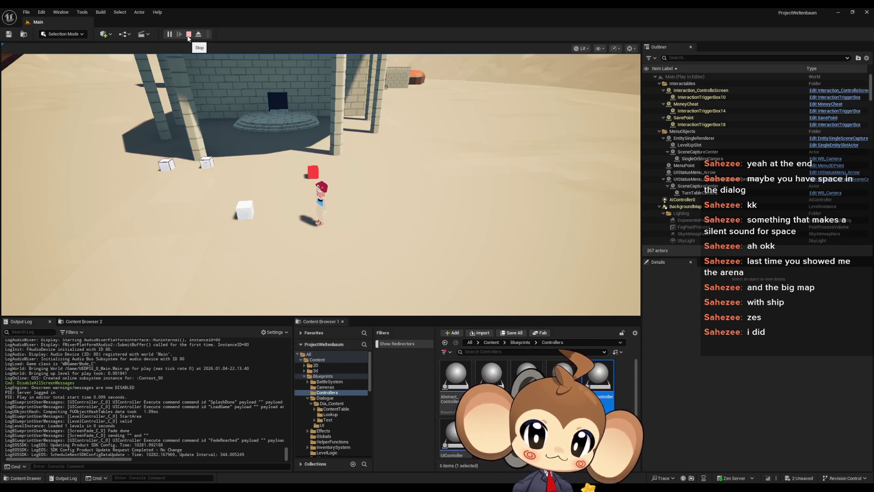
key(w)
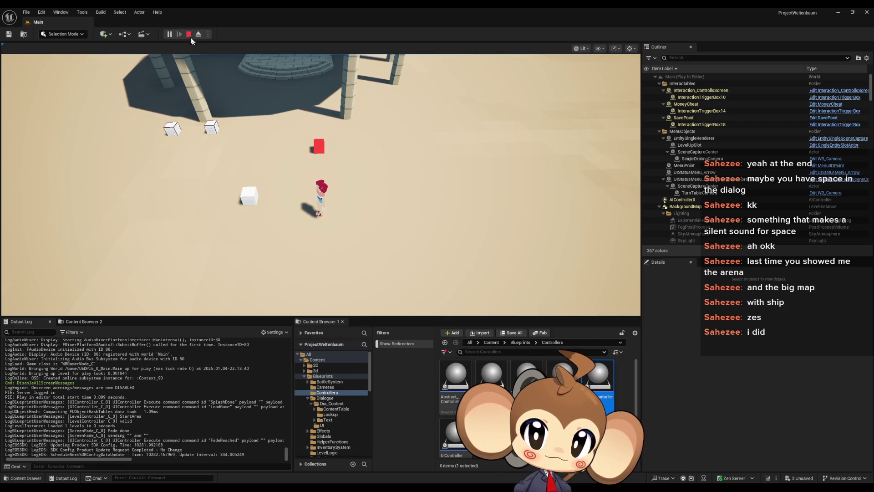
click(307, 165)
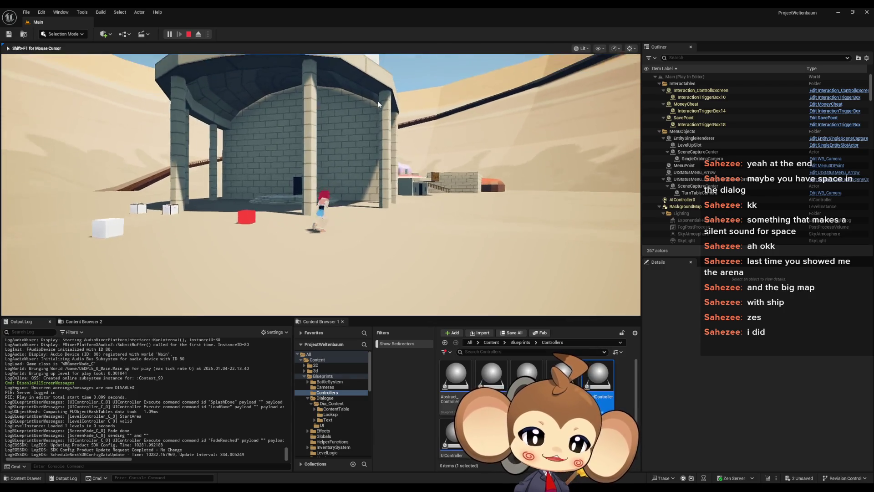
key(w)
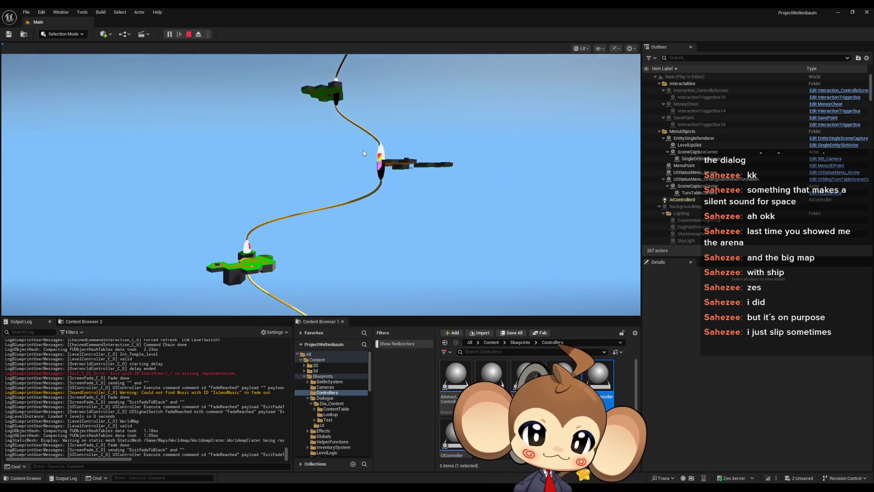
click(189, 35)
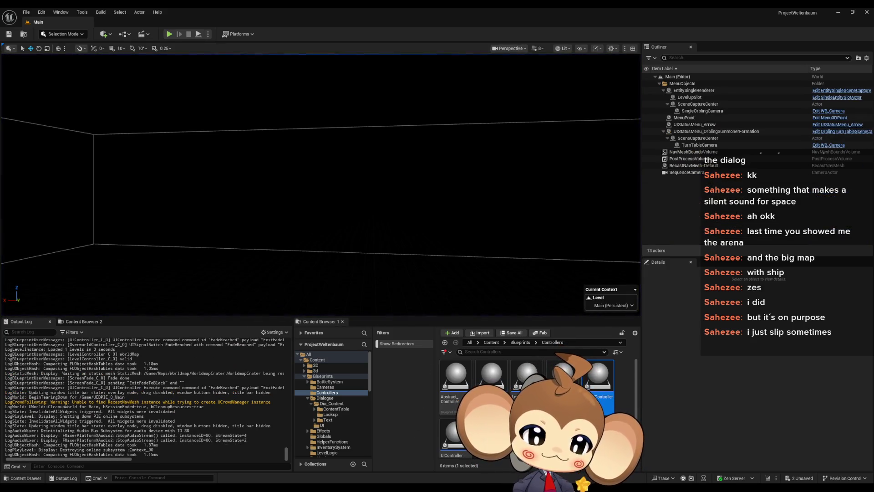
Bring DialogueMainWidget forward and survey FillLineClusterArray from its entry node to the Branch and ADD nodes
mouse_move(344, 491)
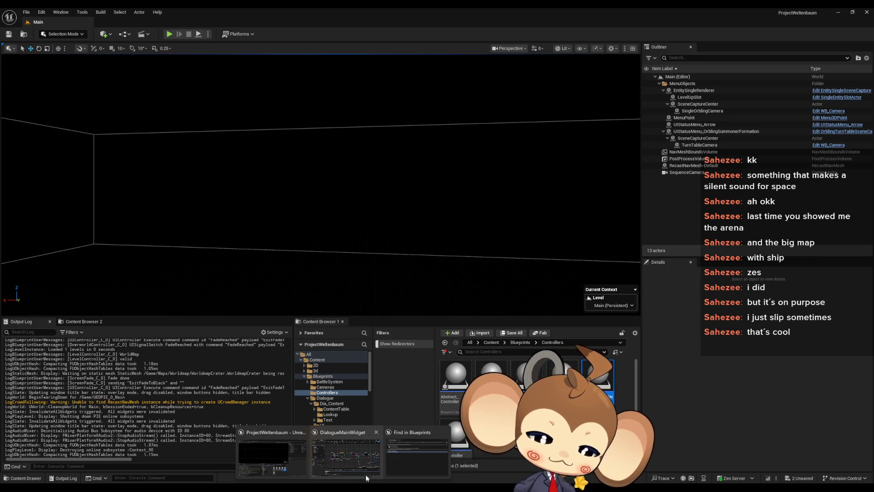
click(362, 458)
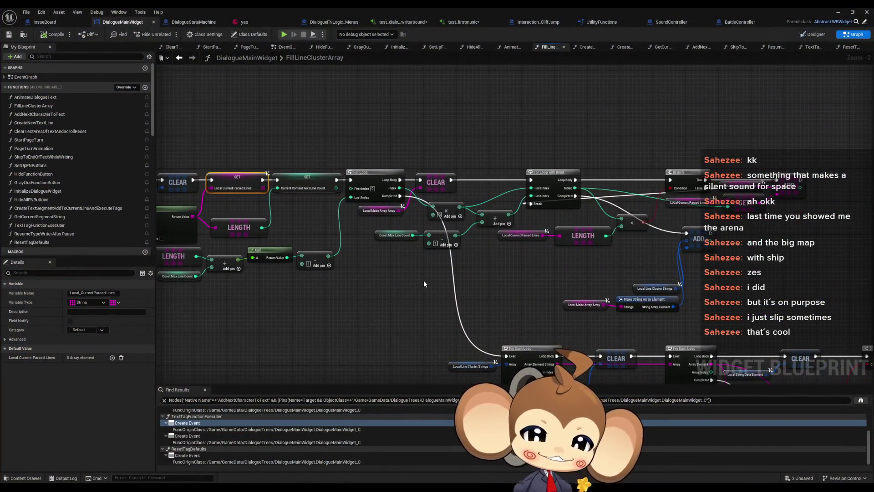
scroll(416, 296, up, 2)
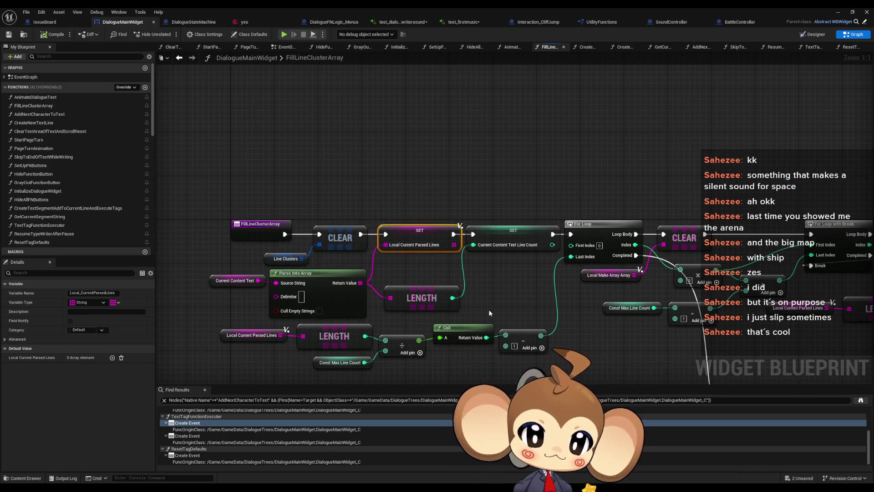
drag(220, 285, 221, 286)
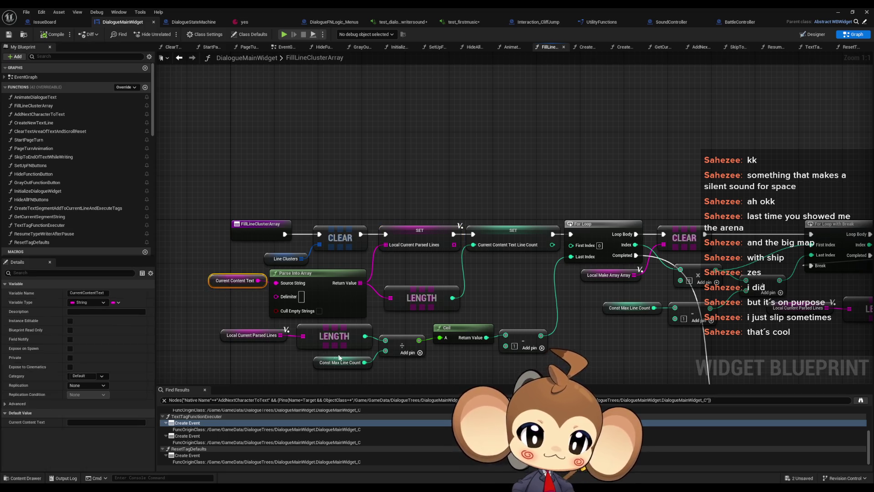
mouse_move(711, 249)
mouse_down()
mouse_move(574, 188)
mouse_move(369, 164)
mouse_move(384, 223)
mouse_up()
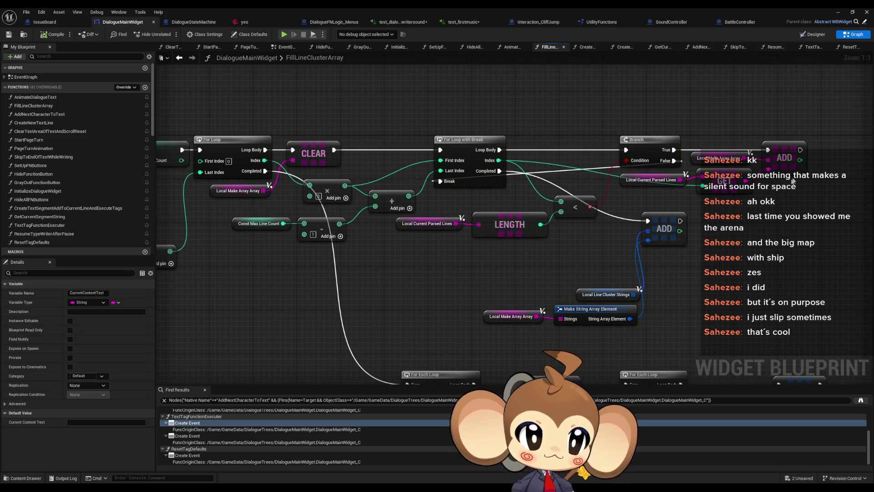
drag(722, 150, 722, 153)
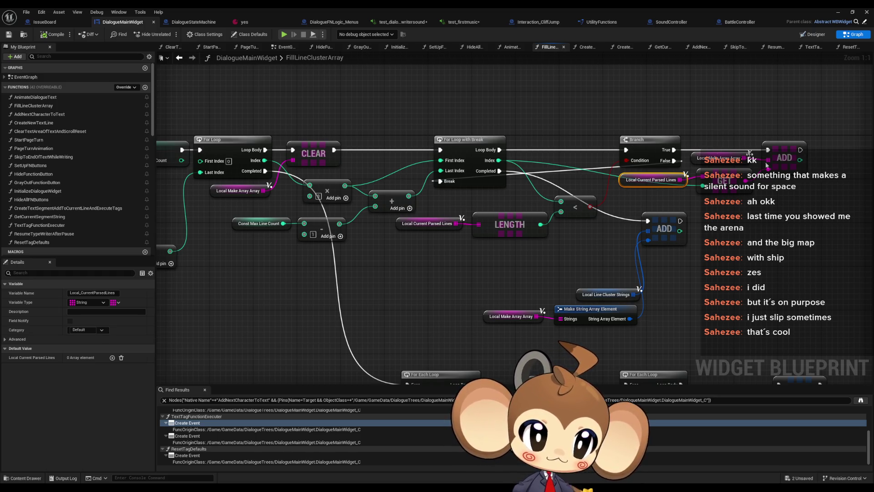
drag(584, 211, 858, 206)
drag(338, 224, 432, 221)
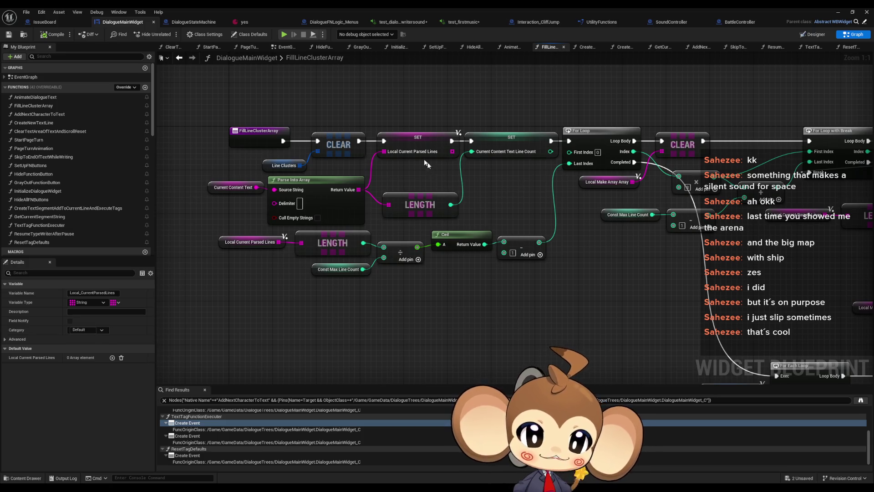
click(230, 187)
click(250, 242)
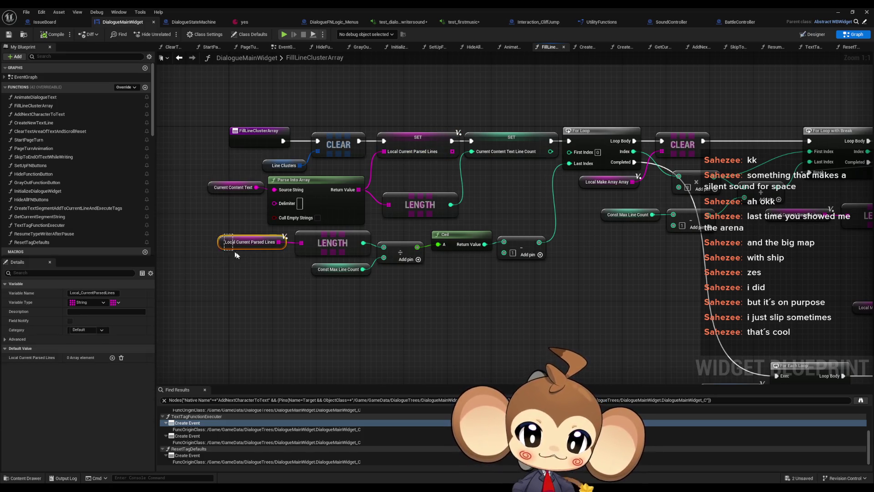
drag(407, 340, 366, 288)
Duplicate the Local Current Parsed Lines getter and add a For Each Loop node
key(ctrl+c)
key(ctrl+v)
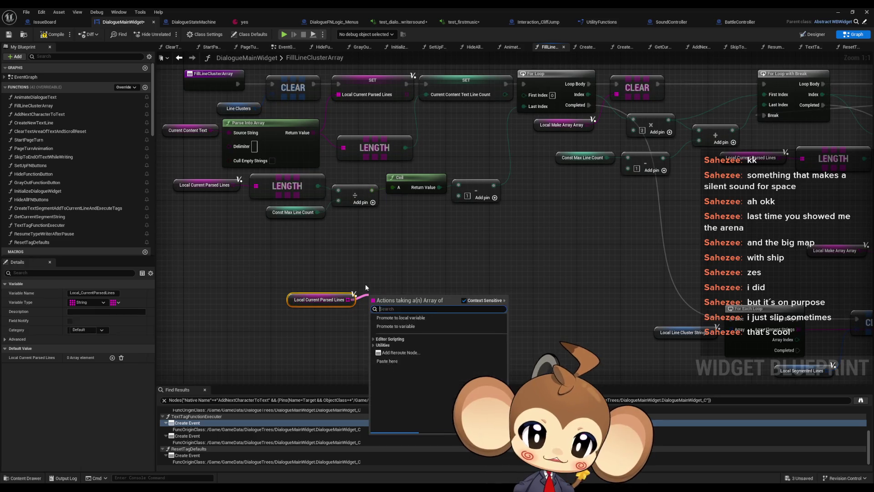
text(fo)
key(Return)
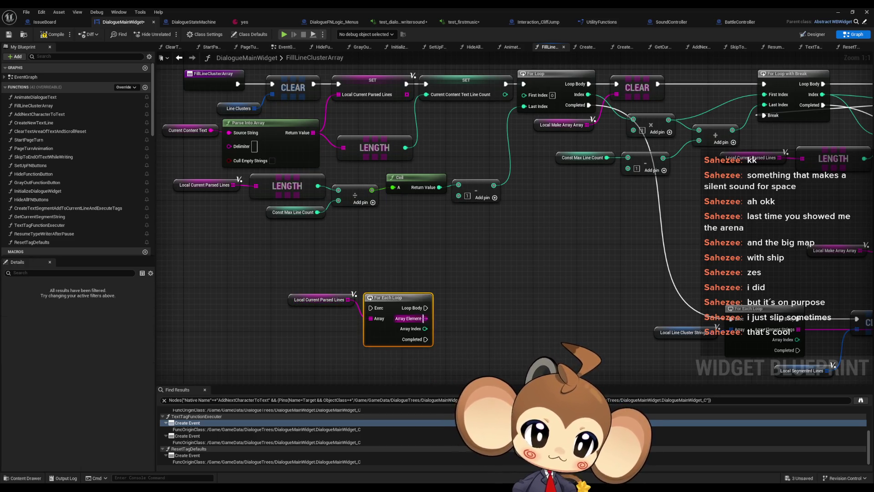
From the loop's Array Element, search the string actions and add a Trim Trailing node
drag(425, 318, 458, 312)
text(cull)
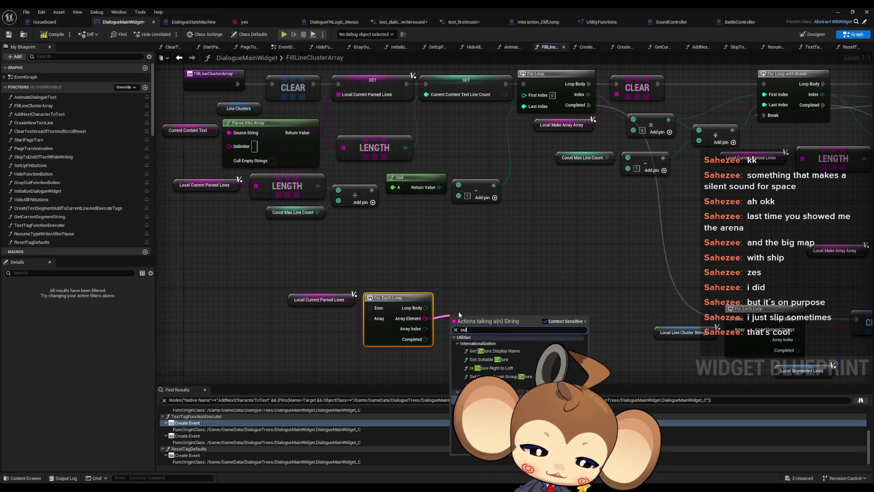
key(BackSpace)
key(BackSpace)
key(BackSpace)
text(white)
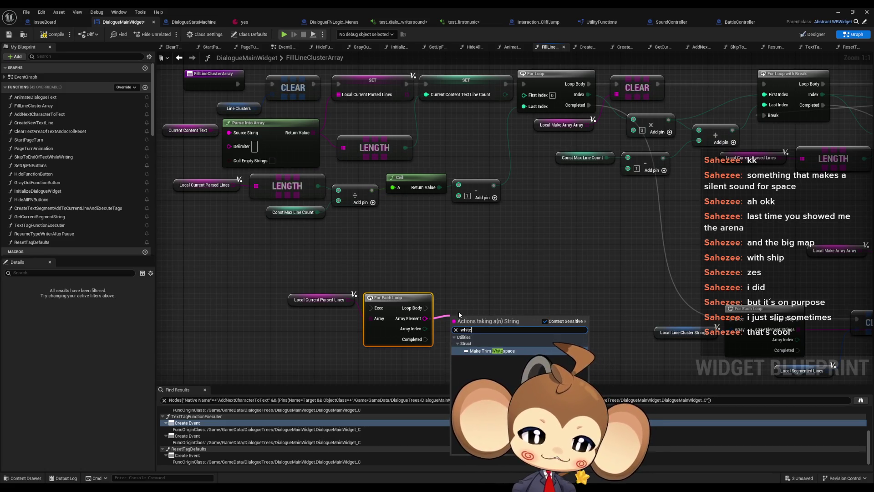
key(BackSpace)
key(BackSpace)
key(BackSpace)
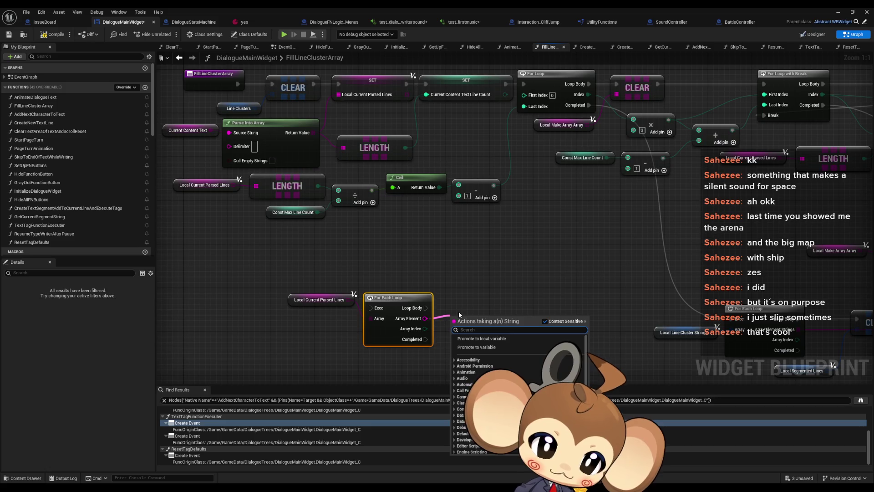
text(string)
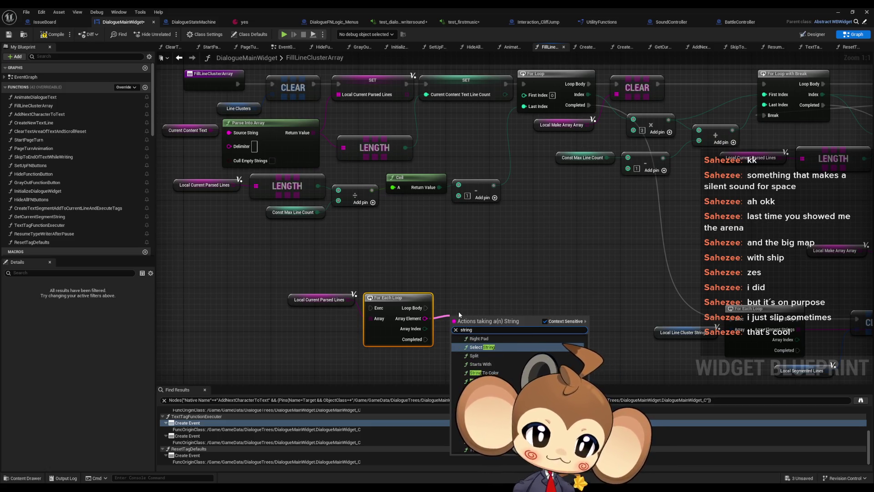
scroll(526, 362, down, 1)
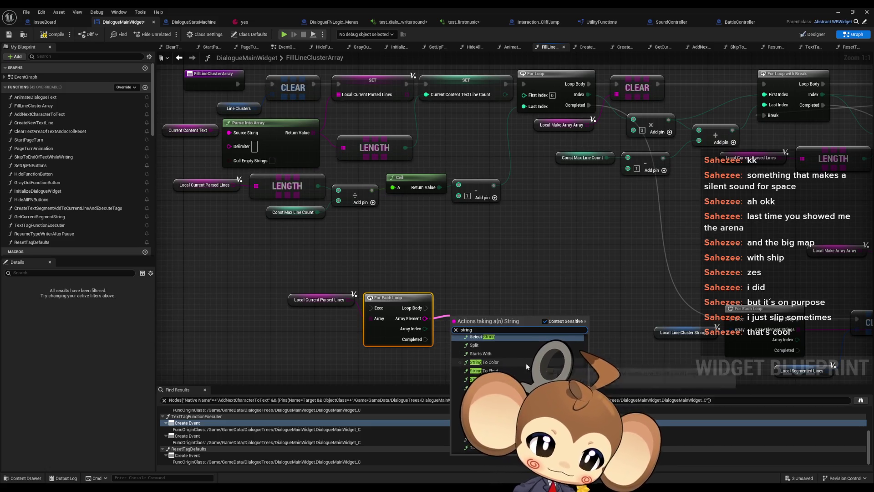
scroll(526, 364, up, 2)
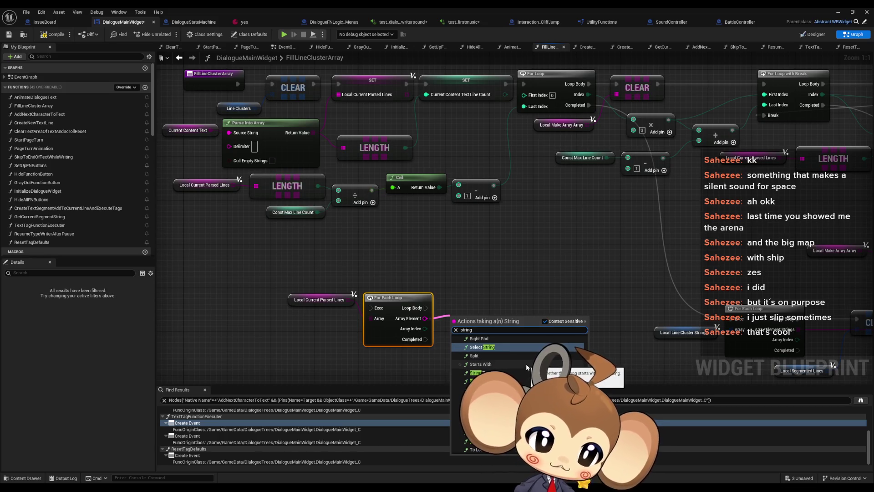
scroll(547, 365, down, 5)
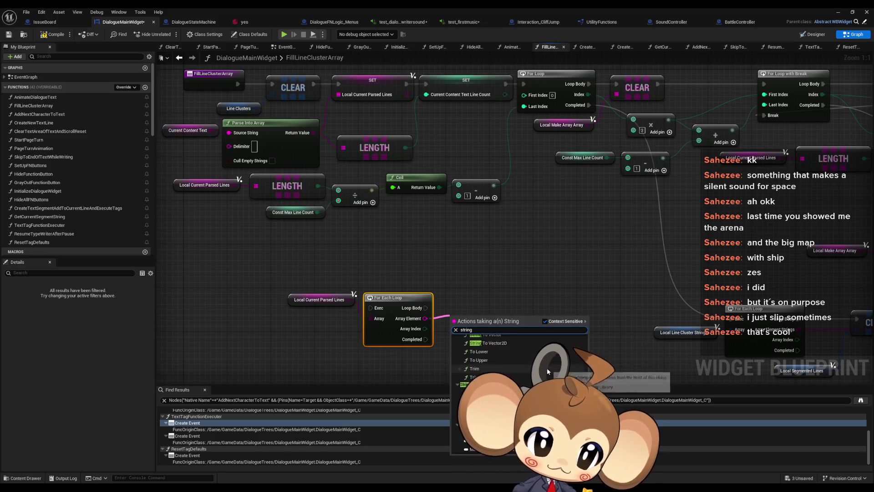
scroll(519, 364, down, 5)
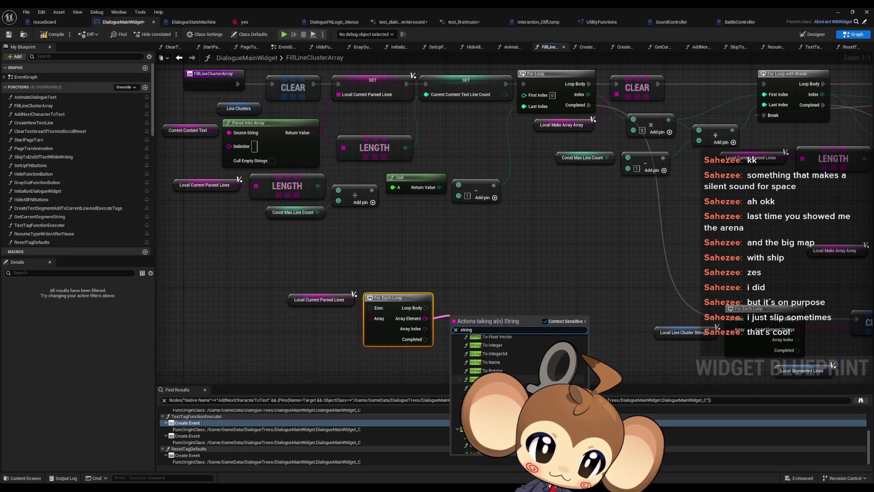
scroll(519, 364, up, 10)
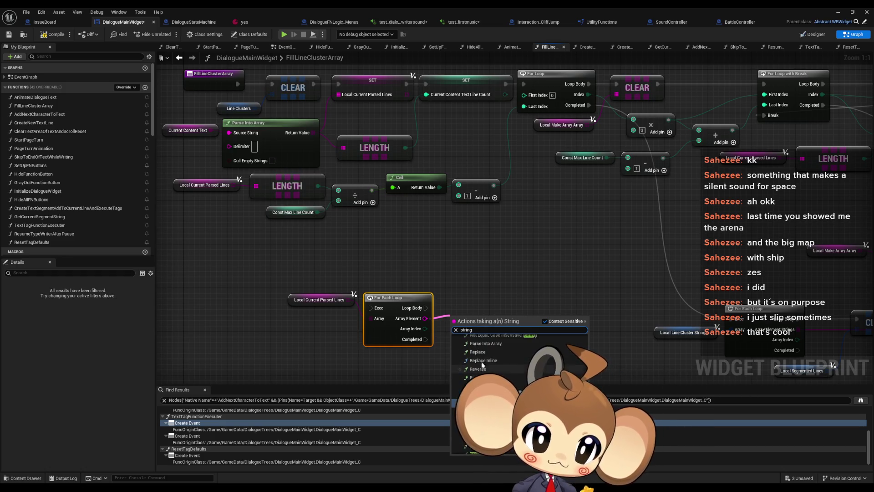
scroll(520, 364, up, 5)
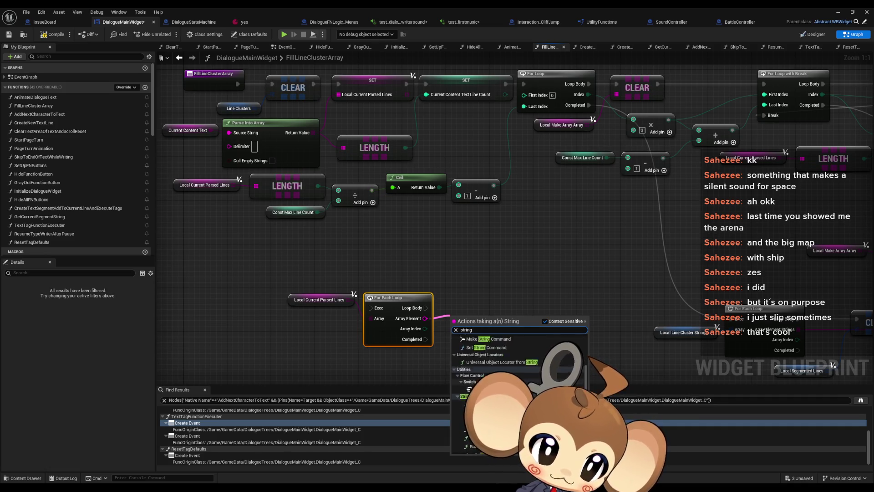
scroll(519, 364, down, 3)
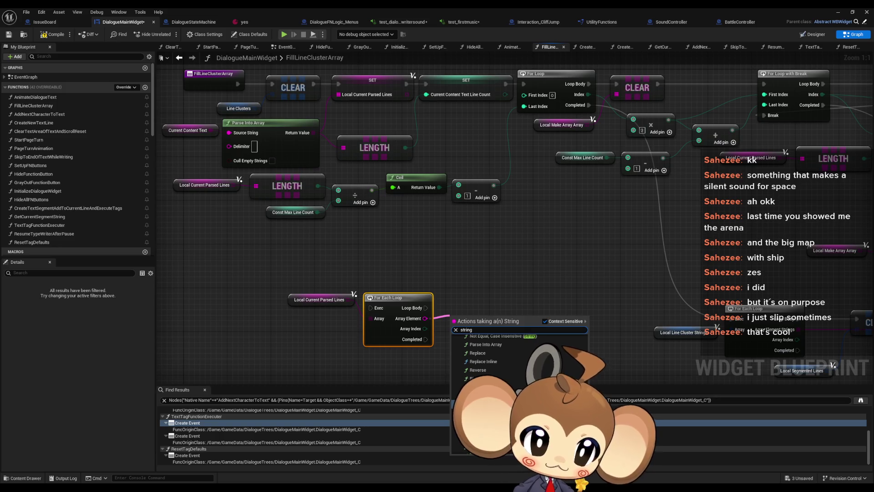
scroll(519, 360, down, 5)
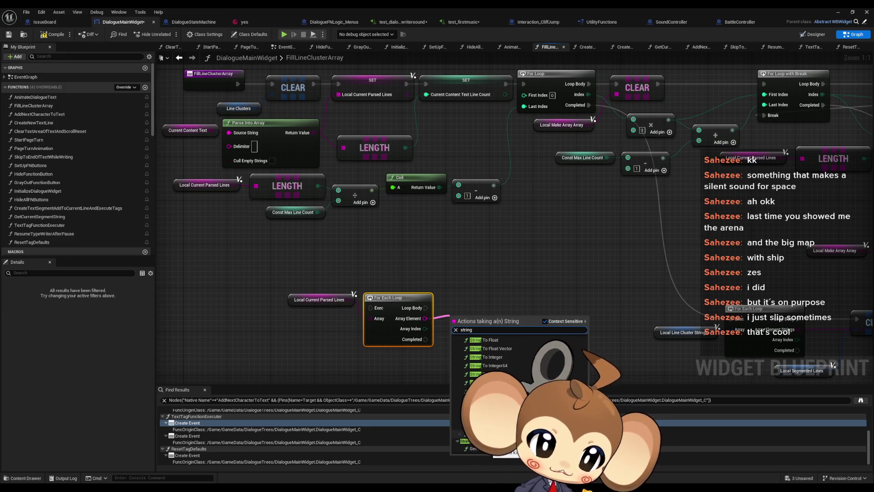
click(515, 357)
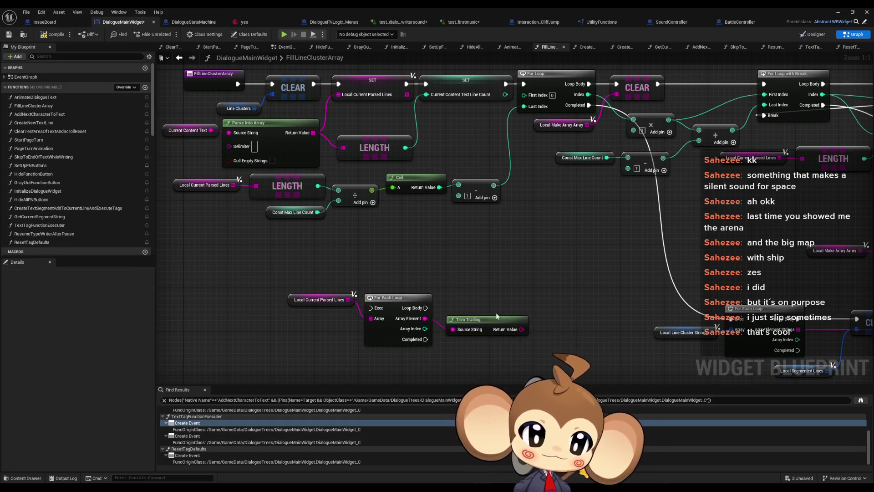
Check Trim Trailing's Source String input, then select the Local Current Parsed Lines getter
drag(488, 321, 464, 332)
right_click(459, 341)
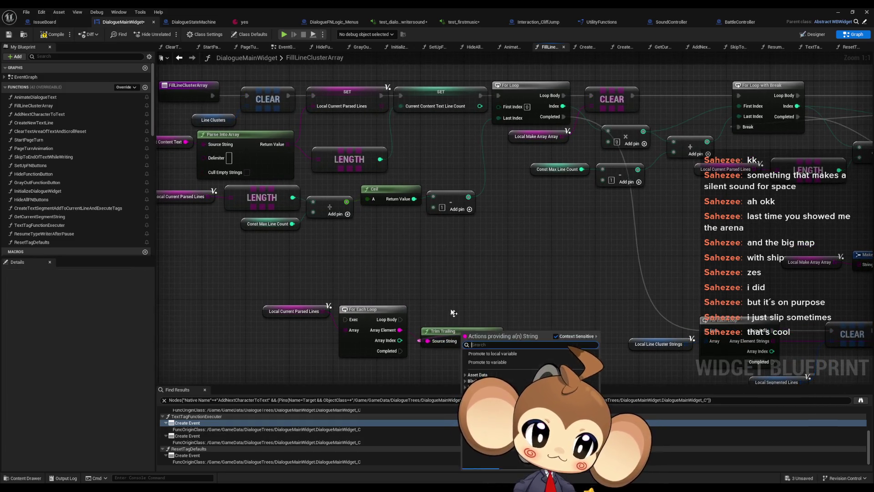
click(461, 330)
click(460, 329)
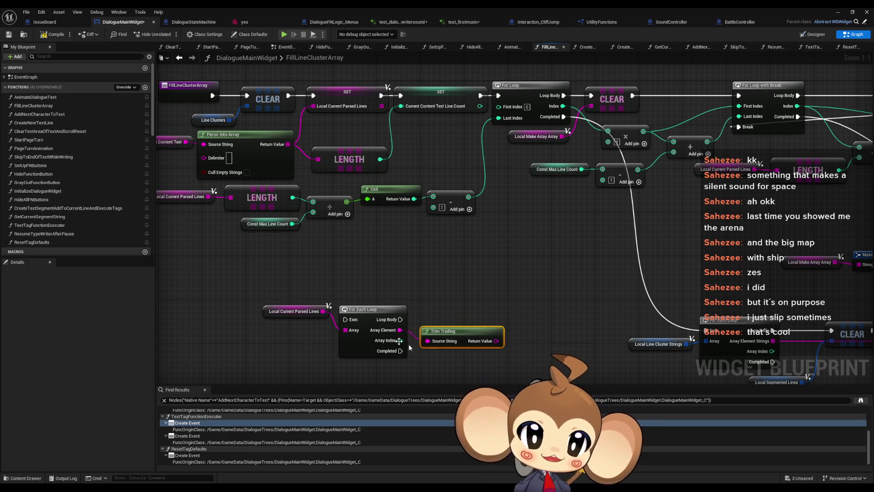
click(295, 311)
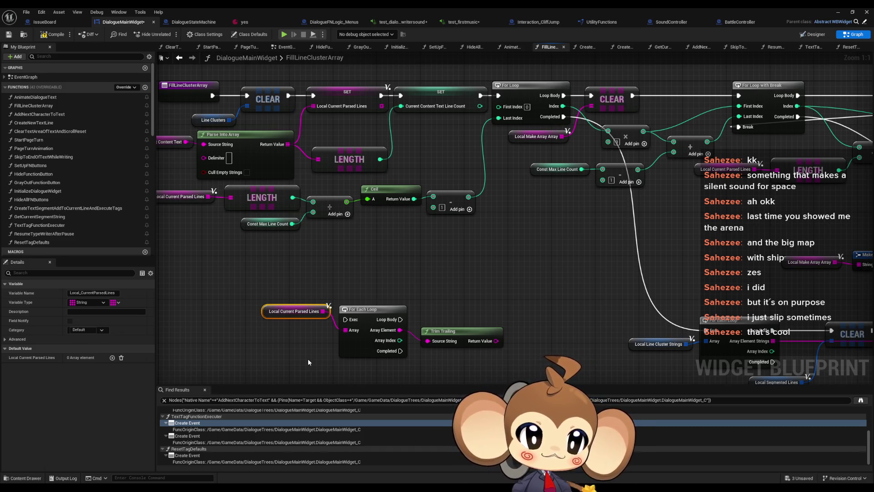
Move Trim Trailing beside the GET on Local Current Parsed Lines, then minimise the blueprint editor
drag(308, 359, 513, 271)
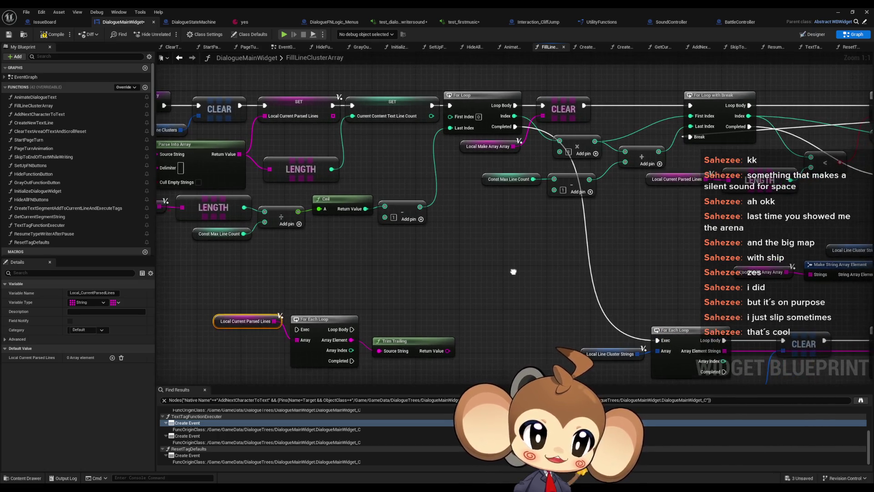
mouse_move(433, 314)
mouse_down()
mouse_move(246, 314)
mouse_move(358, 302)
mouse_move(282, 310)
mouse_move(339, 299)
mouse_up()
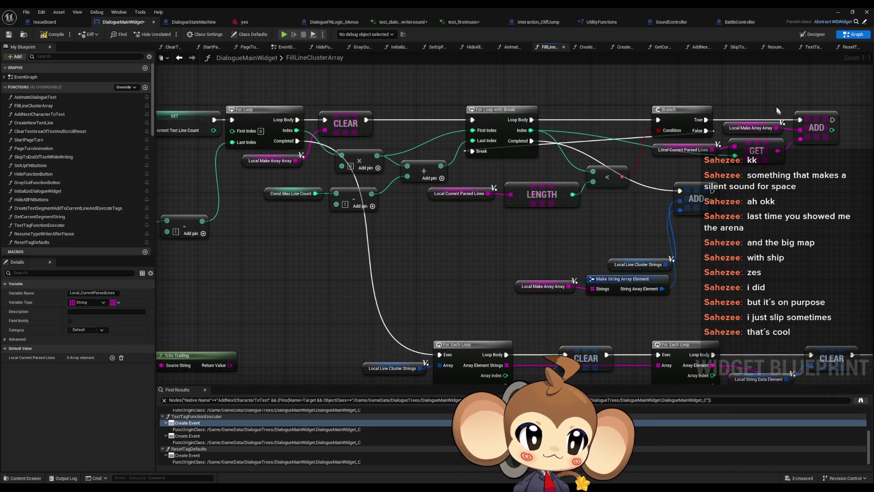
click(752, 128)
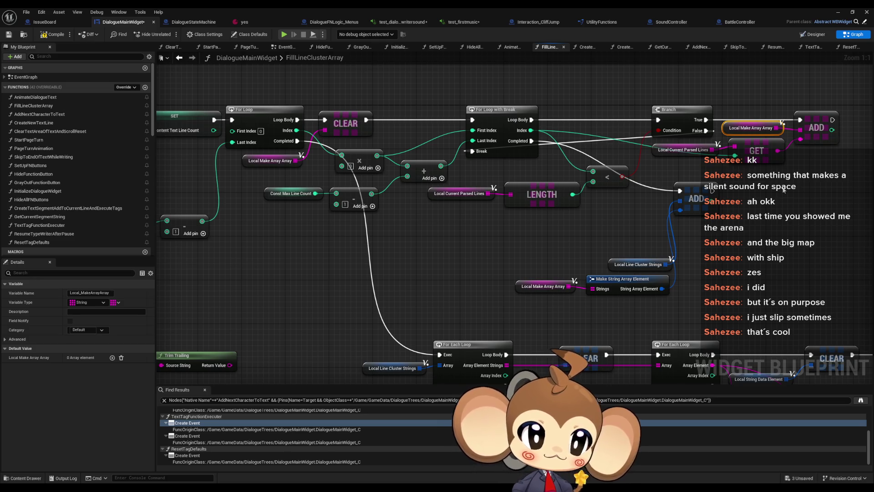
mouse_move(470, 179)
mouse_down()
mouse_move(542, 209)
mouse_move(573, 199)
mouse_up()
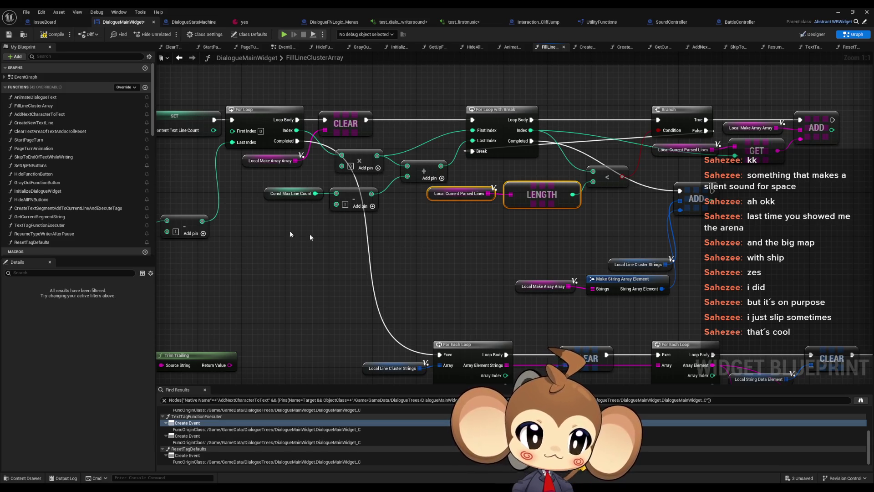
mouse_move(252, 349)
mouse_down()
mouse_move(559, 321)
mouse_move(178, 370)
mouse_up()
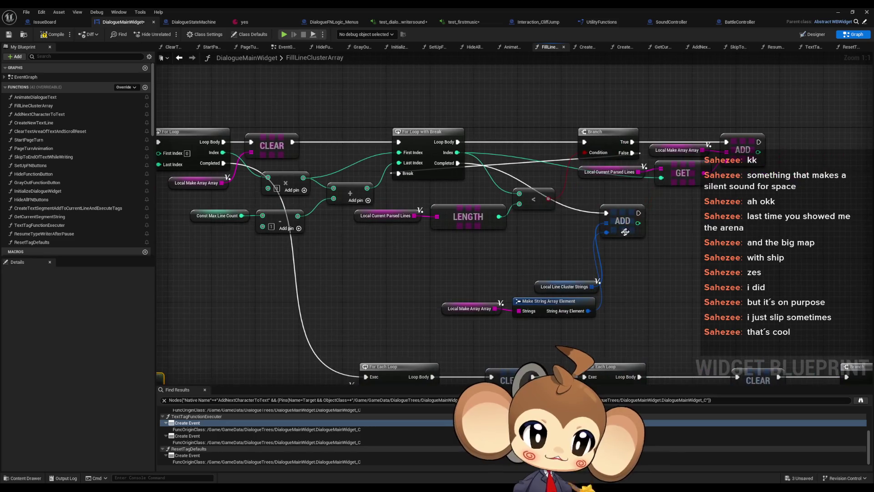
mouse_move(758, 213)
mouse_down()
mouse_move(674, 173)
mouse_move(791, 184)
mouse_up()
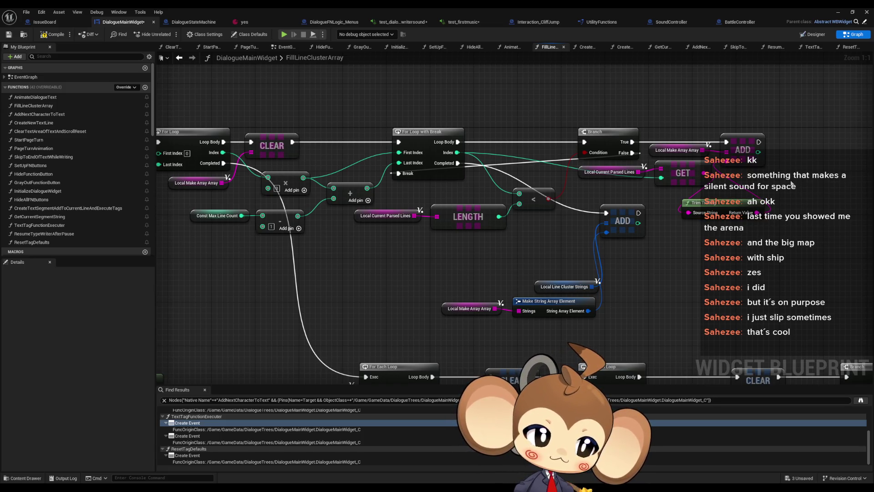
click(835, 11)
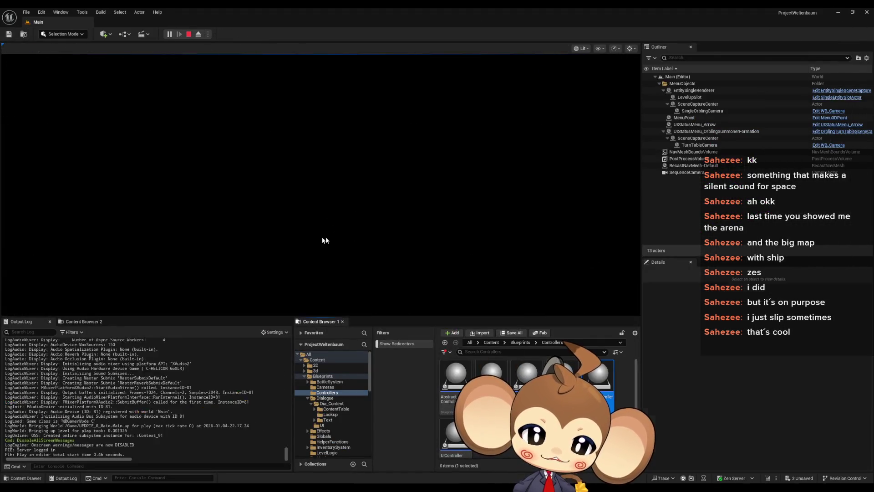
Play-test the level, watch the Mira1–Mira8 dialogue line type out, then stop
click(143, 269)
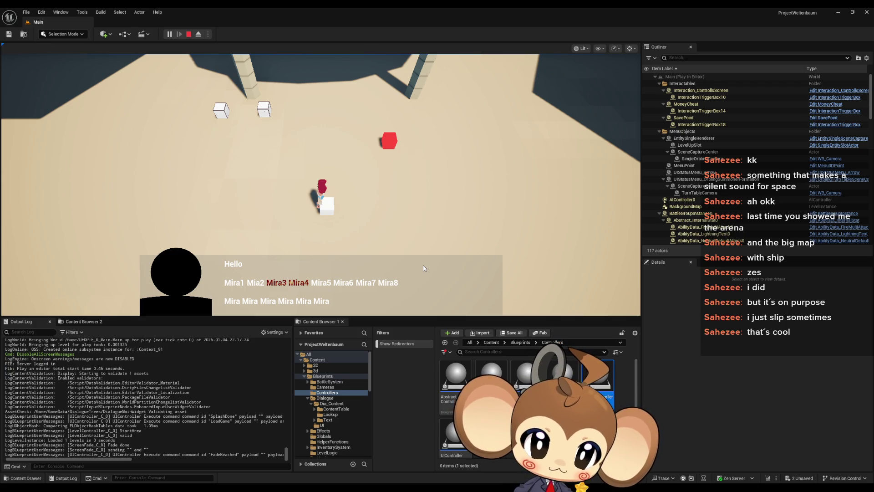
click(187, 37)
Add a Print String node after ADD and wire the GET output into Trim Trailing
mouse_move(345, 487)
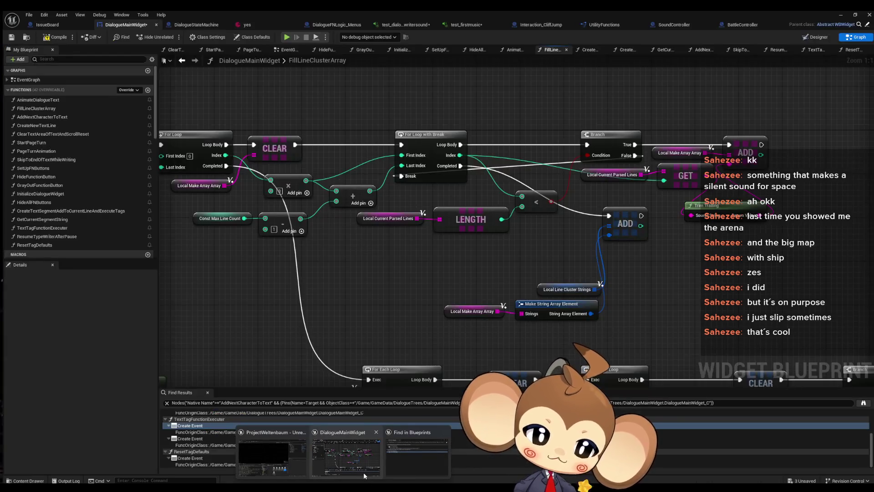
click(364, 472)
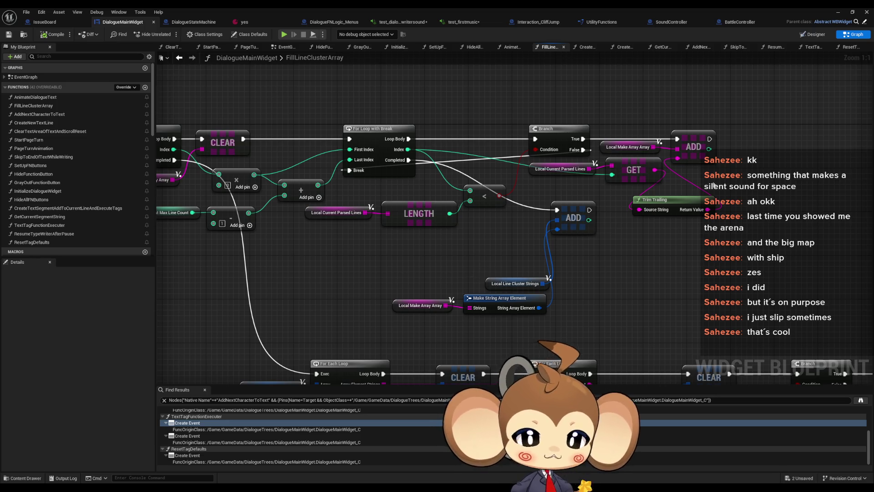
drag(682, 182, 521, 236)
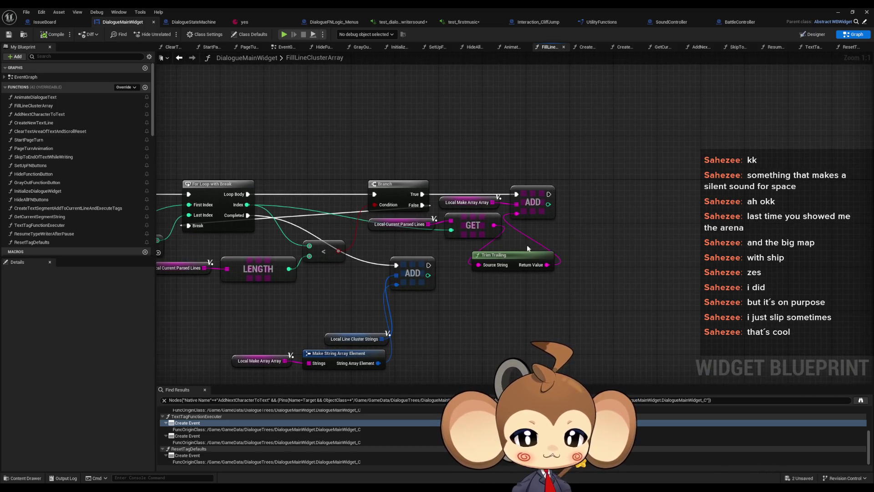
mouse_move(550, 194)
mouse_down()
mouse_move(638, 188)
mouse_move(641, 180)
mouse_up()
text(pri)
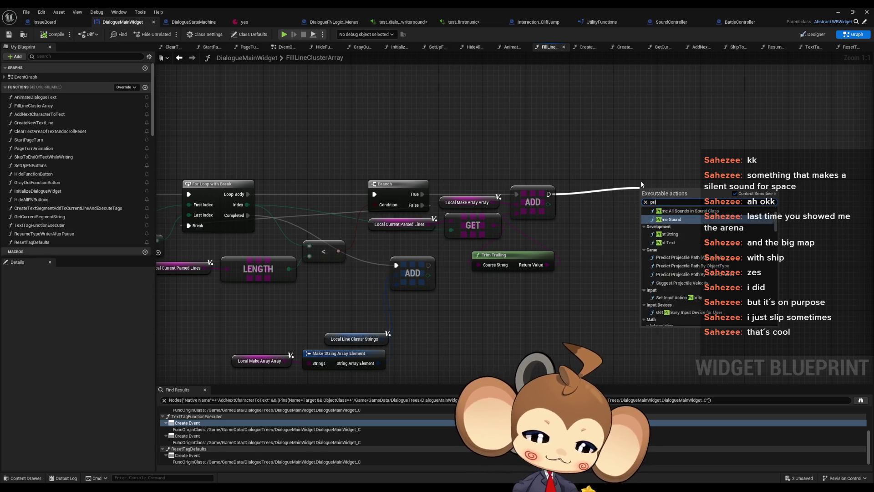
click(667, 234)
mouse_move(495, 225)
mouse_down()
mouse_move(651, 214)
mouse_move(589, 269)
mouse_move(478, 265)
mouse_up()
mouse_move(668, 206)
mouse_down()
mouse_move(676, 197)
mouse_move(586, 231)
mouse_up()
Give Print String an Append node with inputs A–E, GET wired into C, then play-test
text(app)
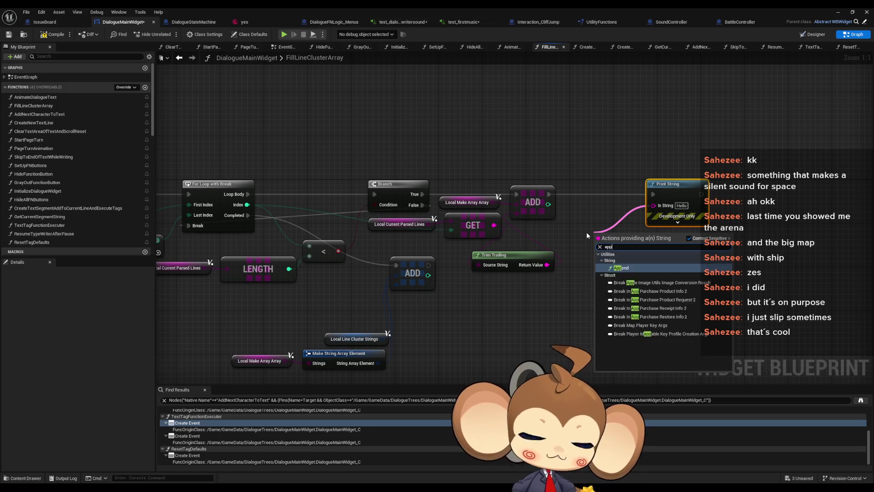
key(Return)
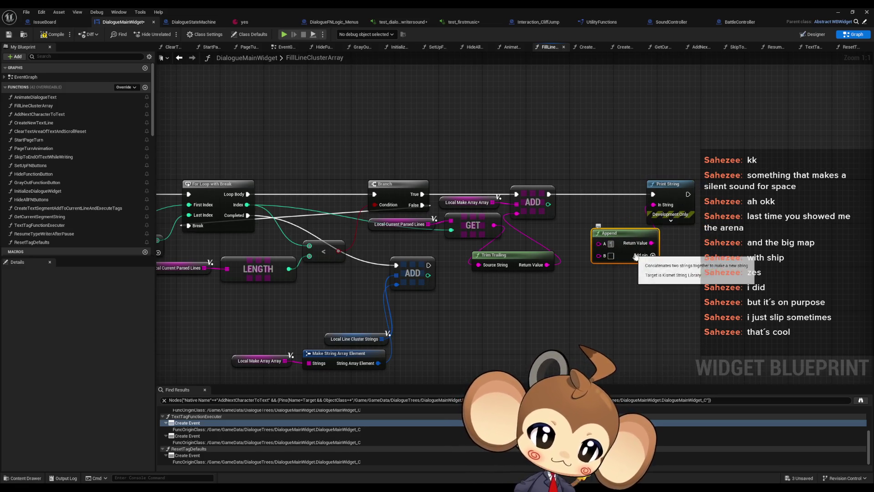
click(636, 257)
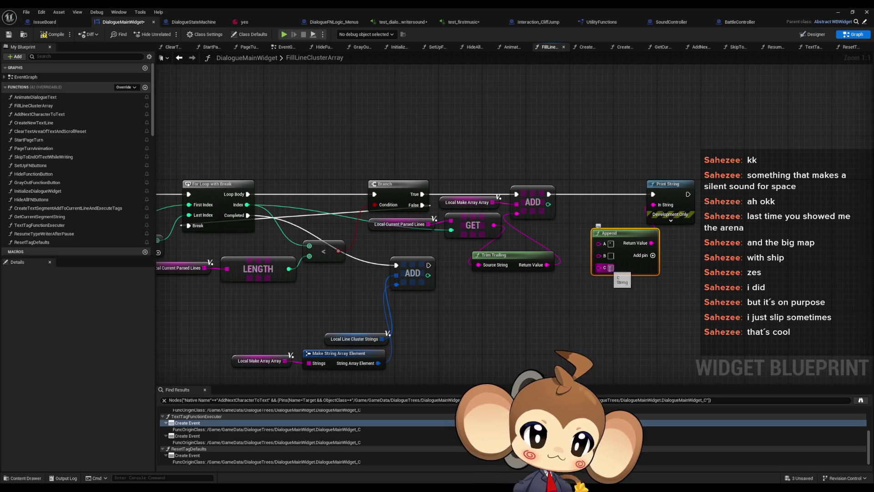
click(653, 255)
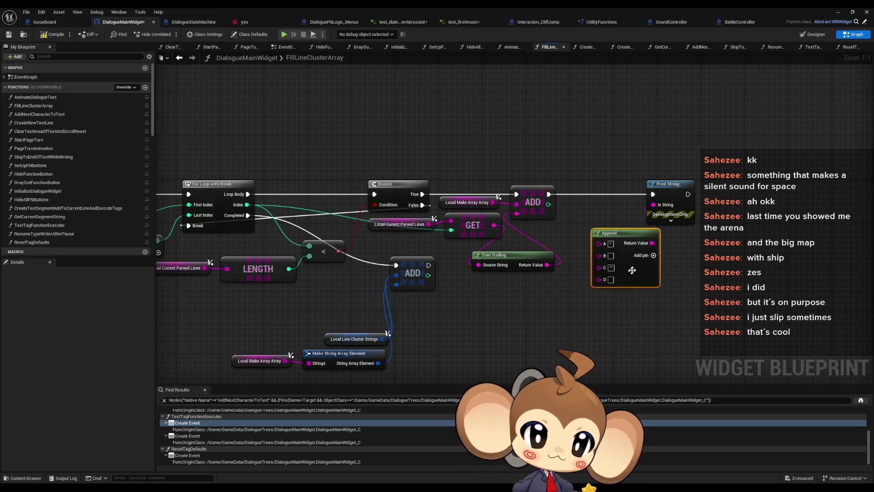
click(654, 256)
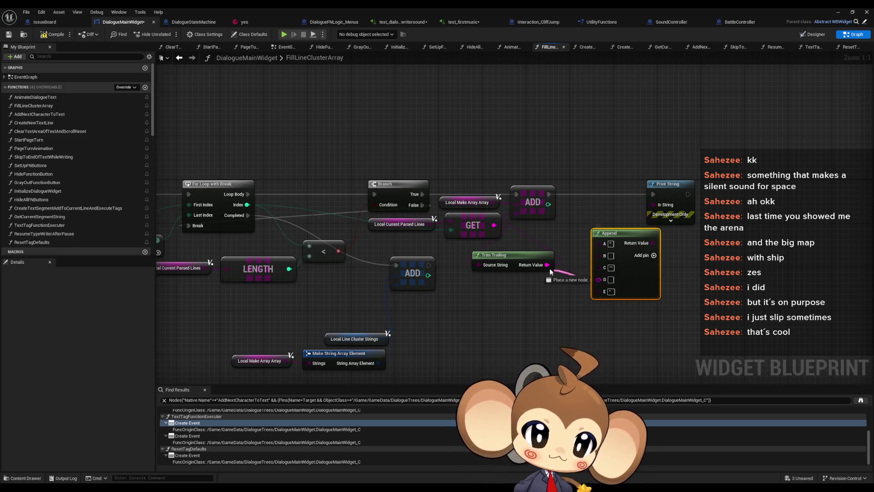
drag(494, 225, 608, 264)
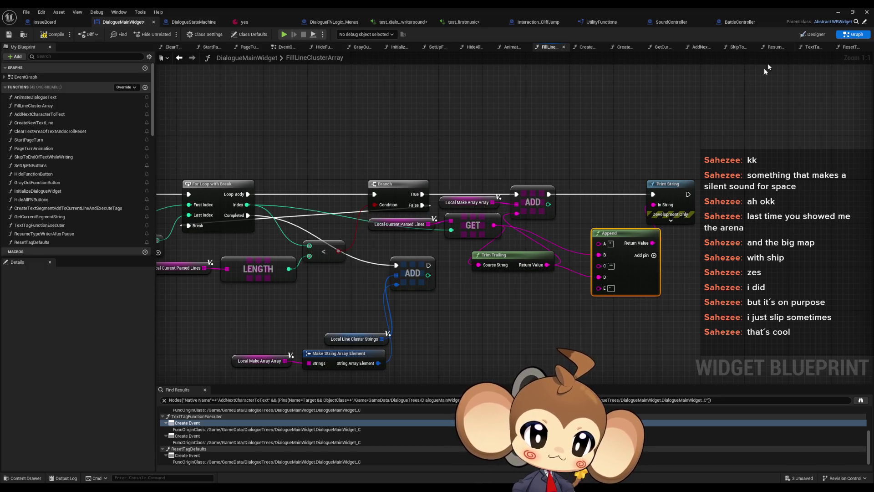
click(840, 12)
click(170, 34)
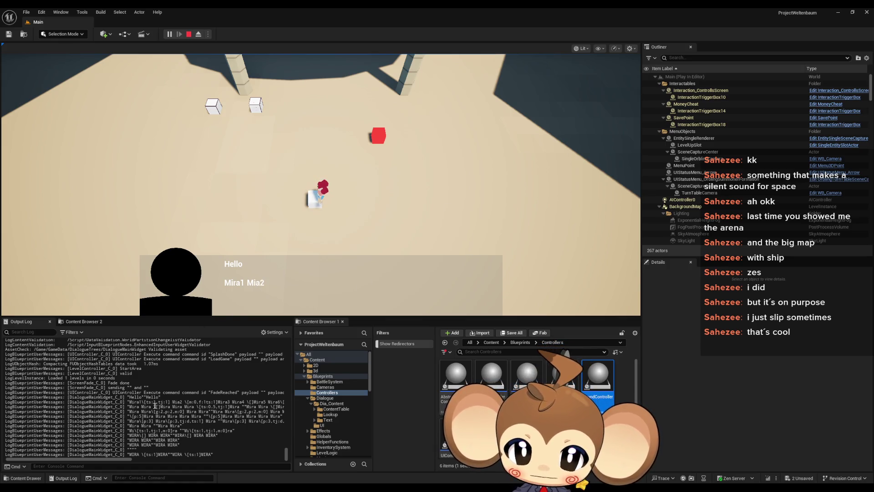
Select the DialogueMainWidget lines in the Output Log and switch to Notepad
mouse_move(115, 458)
mouse_down()
mouse_move(236, 459)
mouse_move(143, 458)
mouse_move(59, 397)
mouse_move(1, 399)
mouse_up()
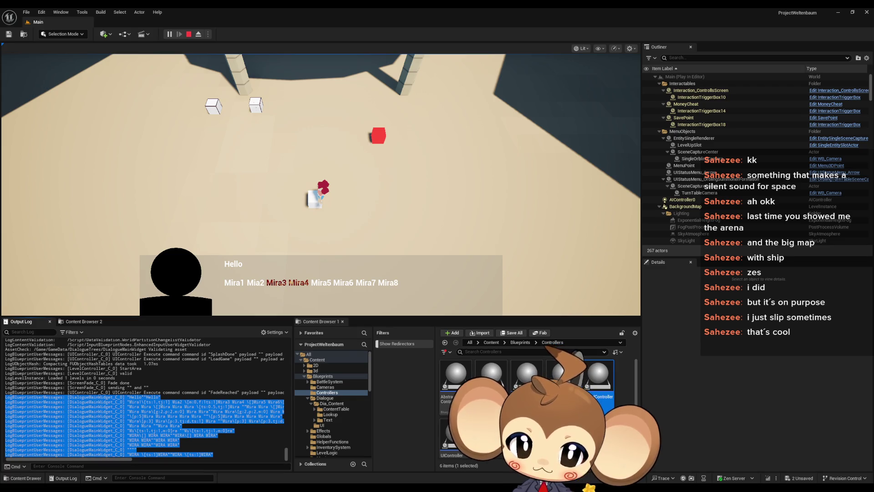
key(alt+Tab)
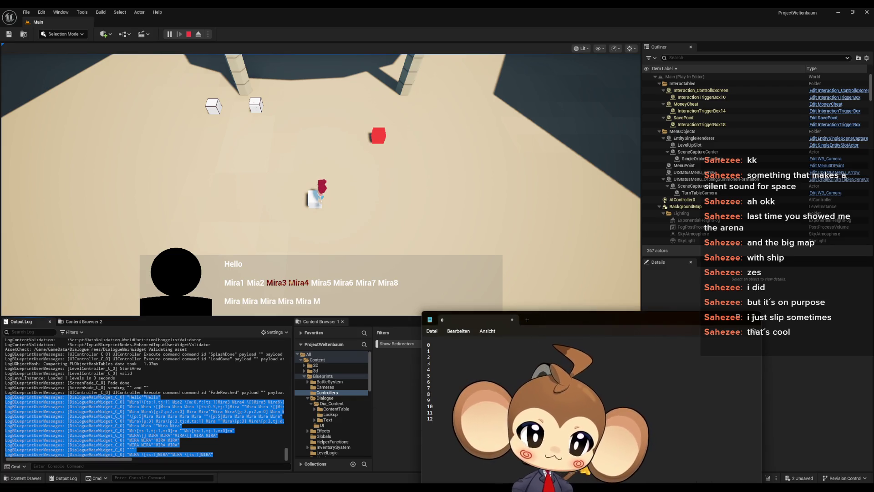
Replace Notepad's 0–12 list with the pasted log lines and widen the window
key(ctrl+a)
key(ctrl+v)
drag(554, 319, 208, 272)
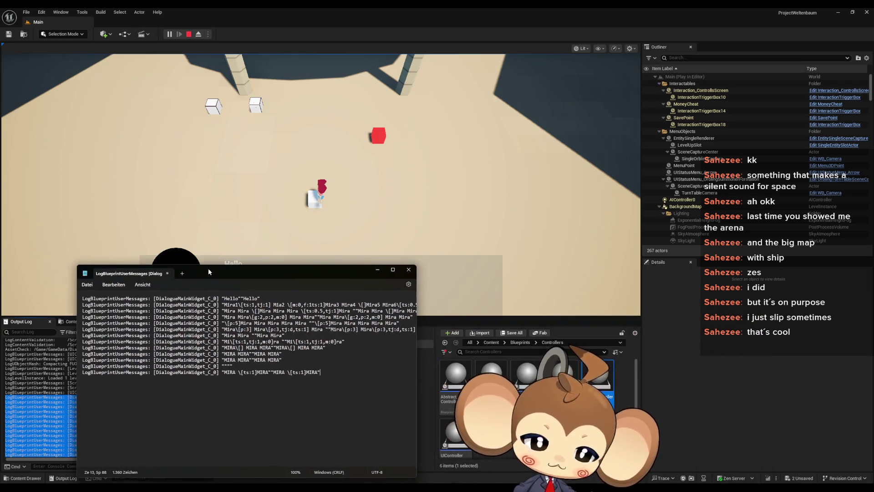
drag(417, 323, 581, 323)
Examine the Mira1–Mira8 text in the pasted lines, then open Unreal Engine's tools list
drag(359, 304, 356, 305)
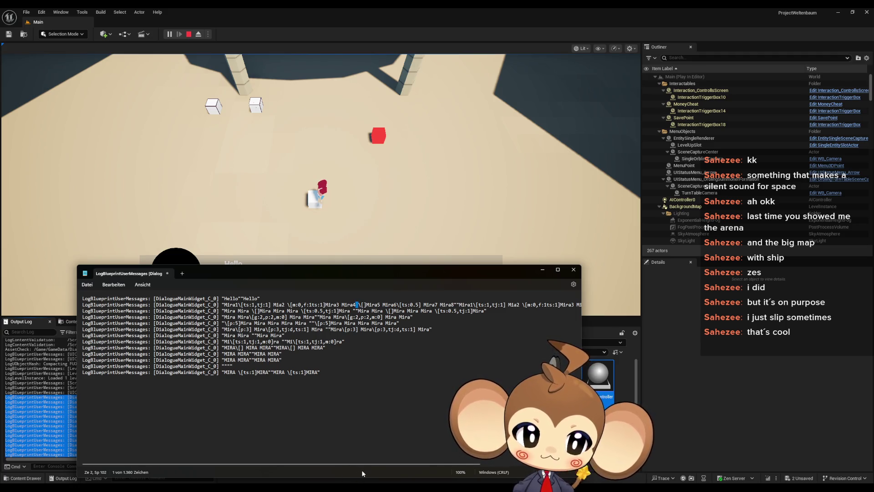
drag(371, 305, 452, 305)
click(454, 305)
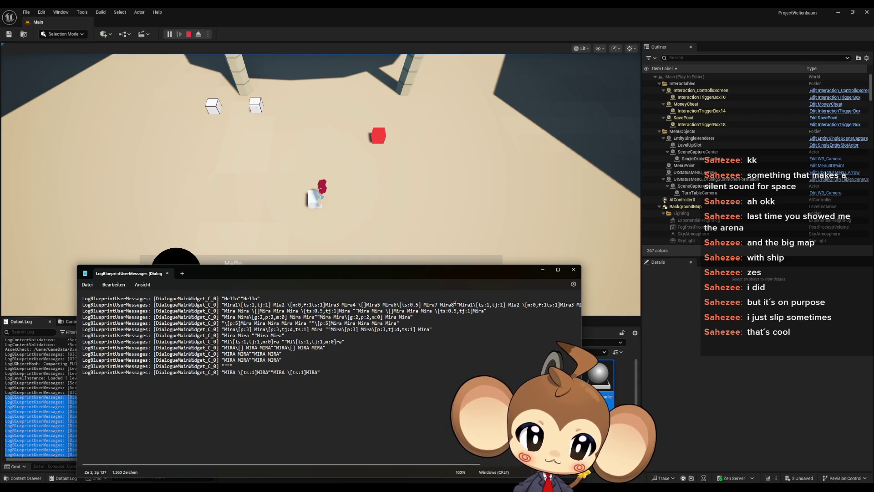
drag(399, 464, 490, 464)
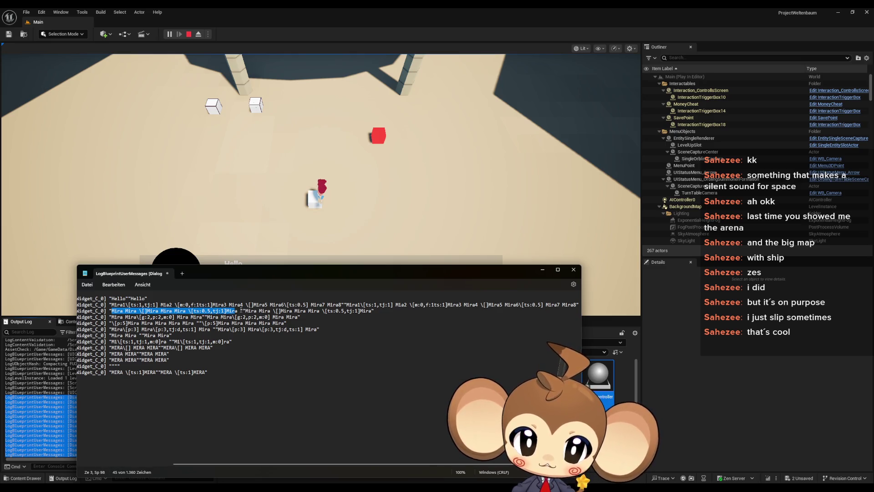
click(240, 311)
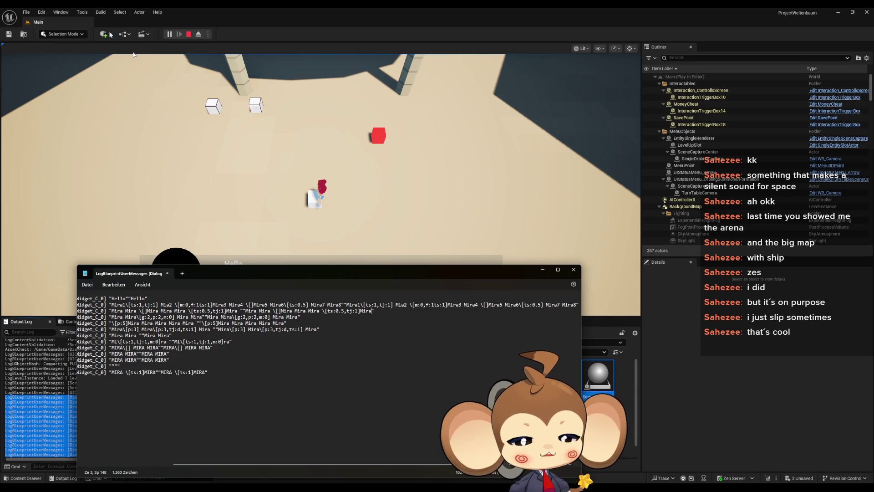
click(83, 13)
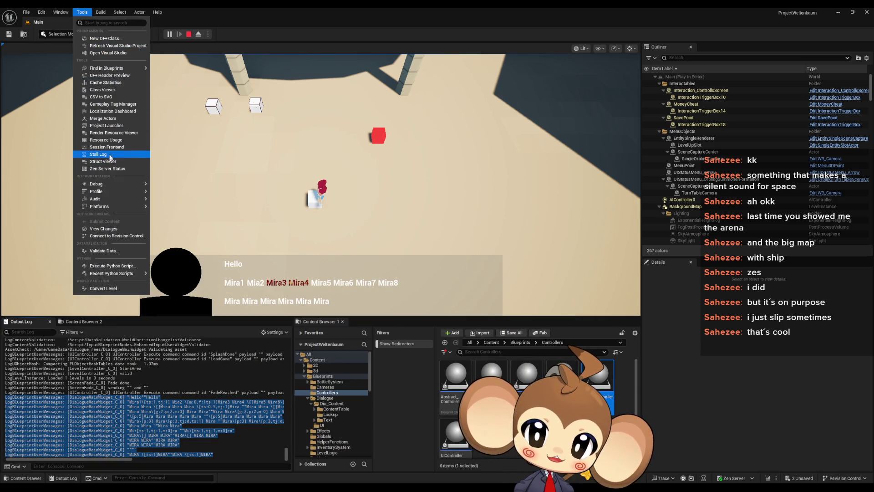
Open the Blueprint Debugger and attach it to the running DialogueMainWidget instance
mouse_move(112, 184)
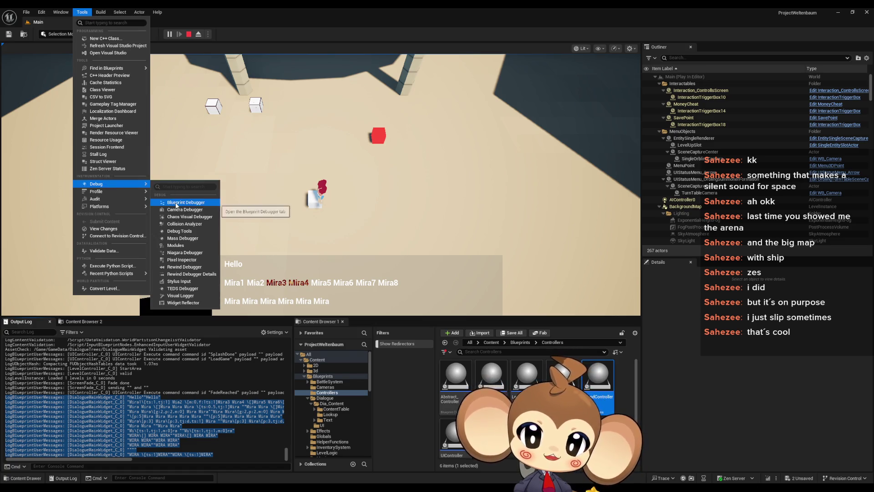
click(177, 204)
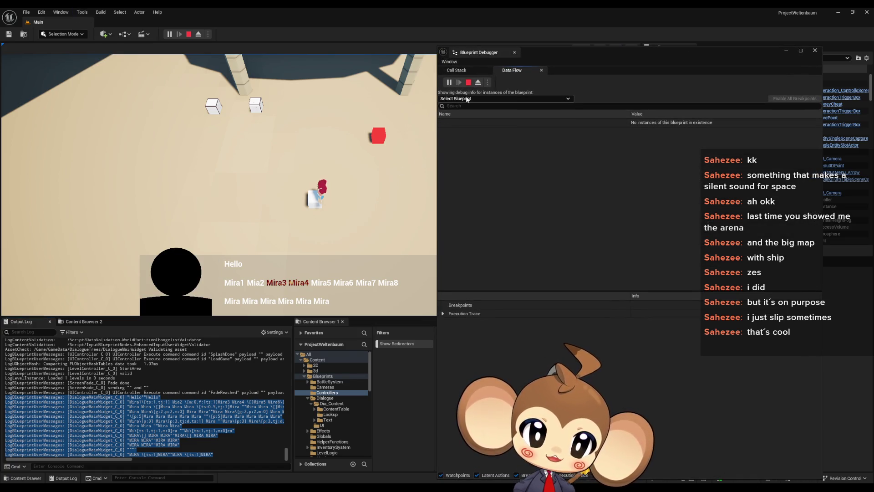
click(467, 99)
text(i w)
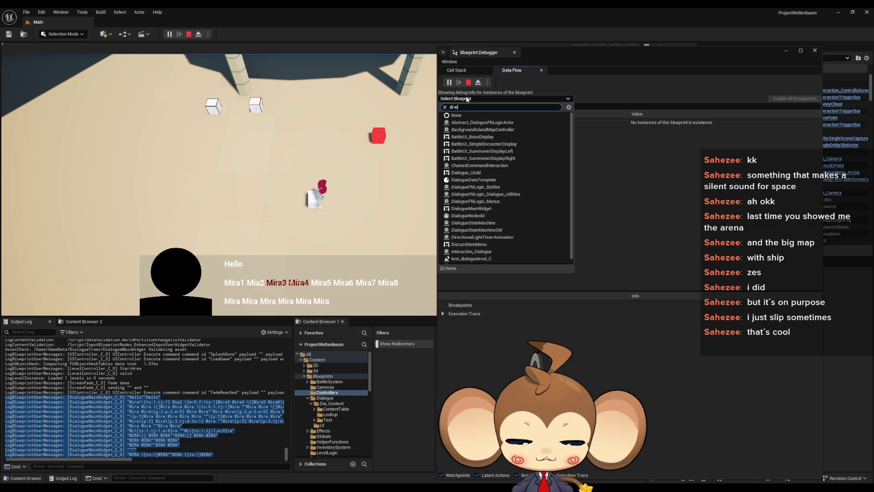
text(get)
click(469, 123)
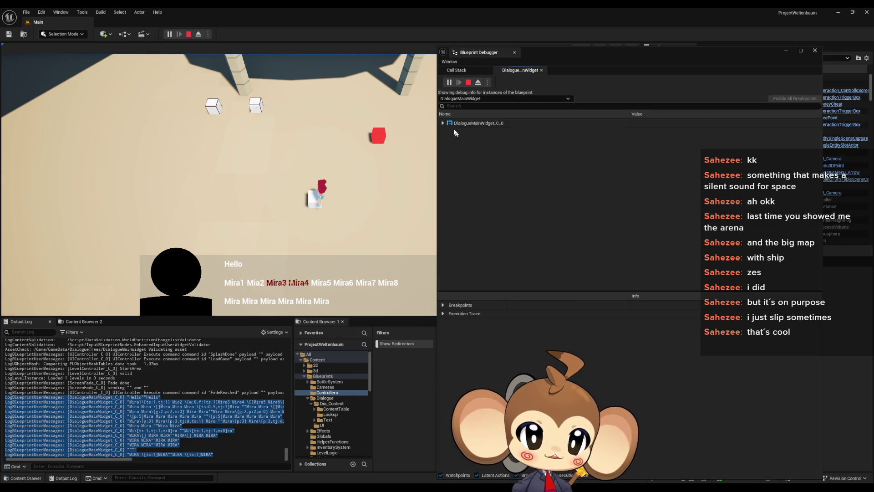
Drill into Line Clusters [0] Strings item [2] to check nested string [2]'s text
click(449, 131)
scroll(490, 197, down, 5)
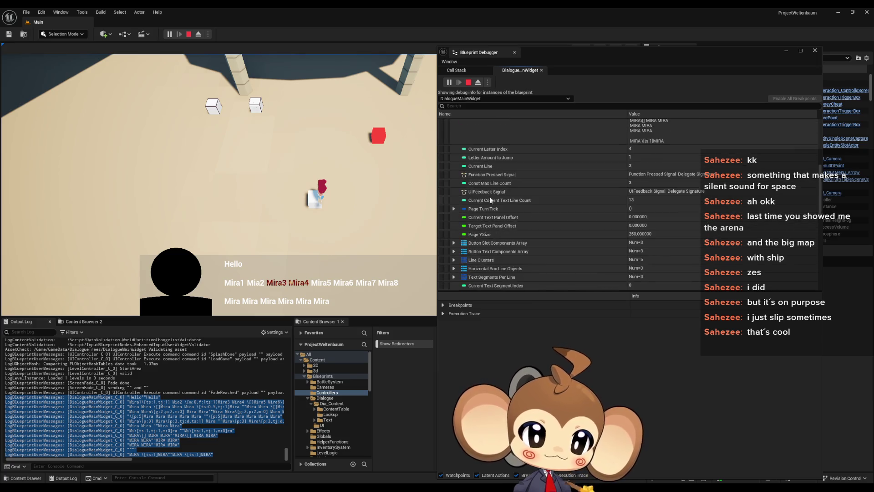
click(454, 260)
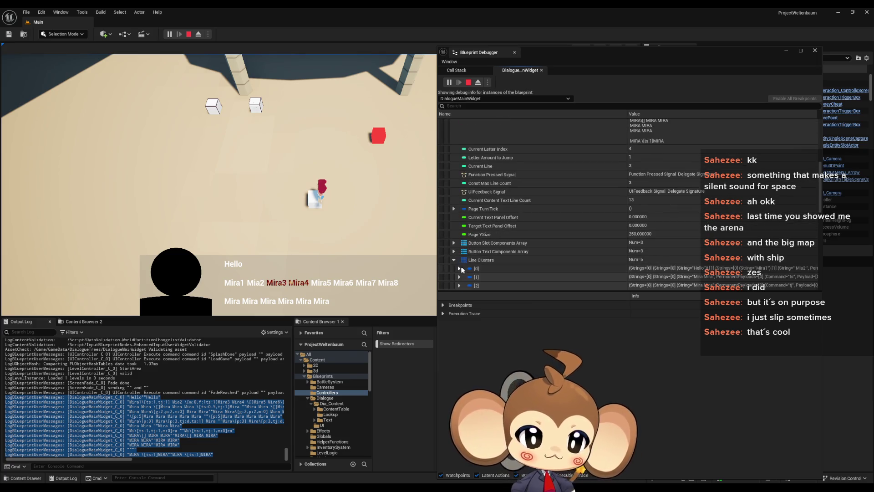
scroll(458, 237, down, 3)
click(460, 203)
click(465, 212)
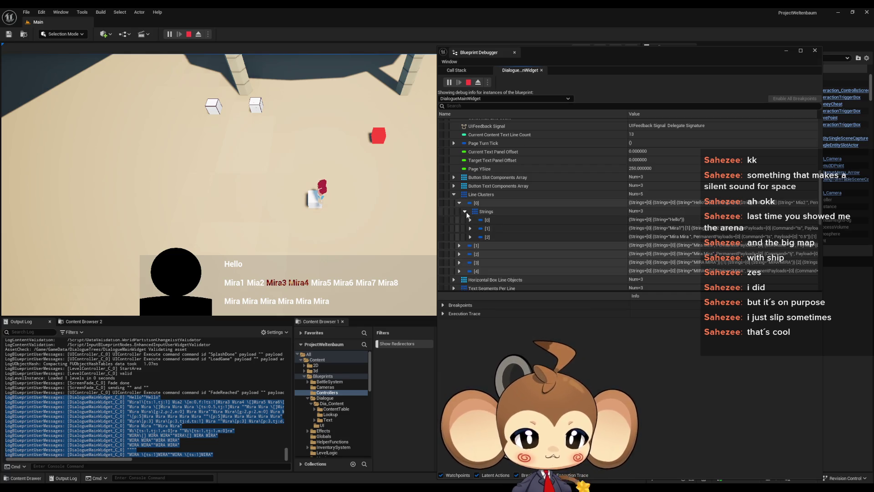
click(470, 237)
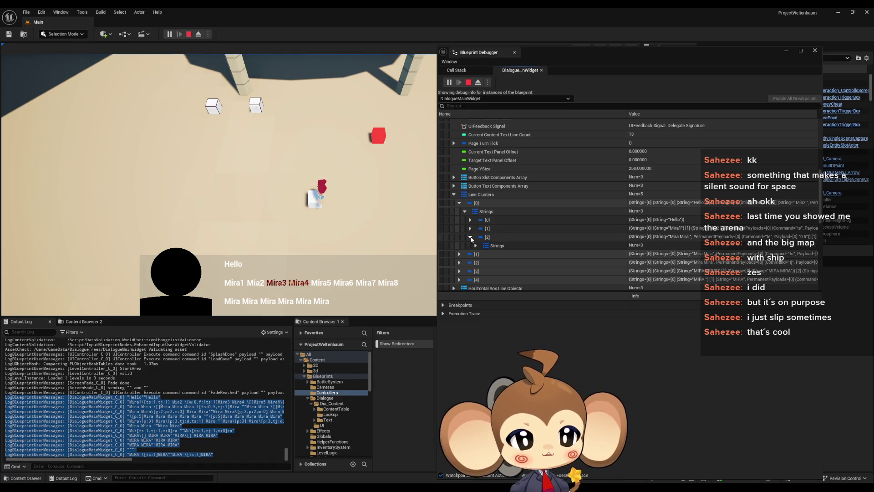
click(476, 246)
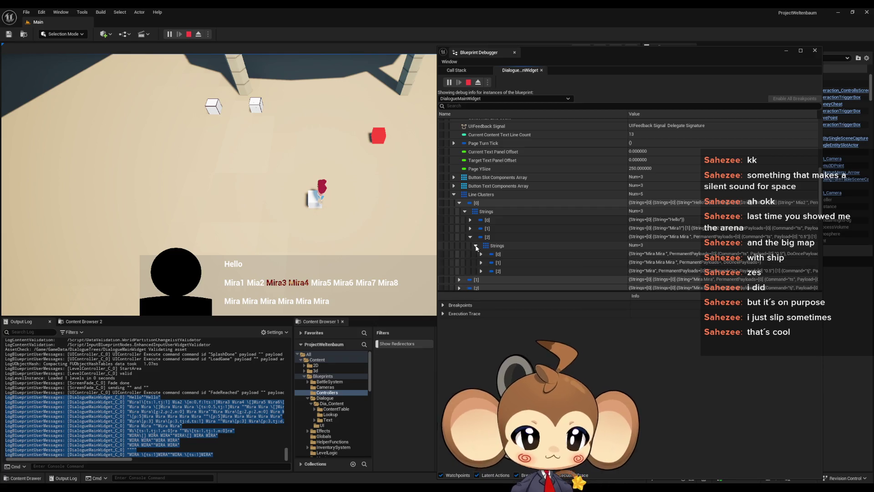
scroll(496, 266, down, 1)
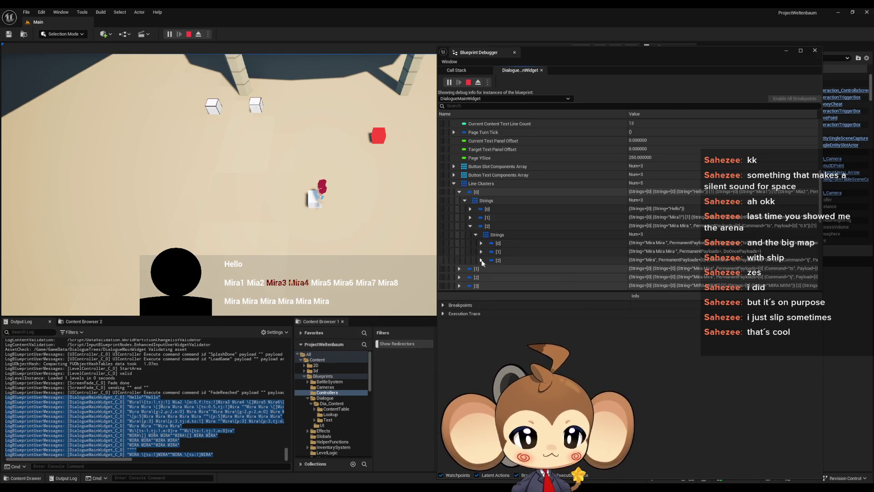
click(481, 261)
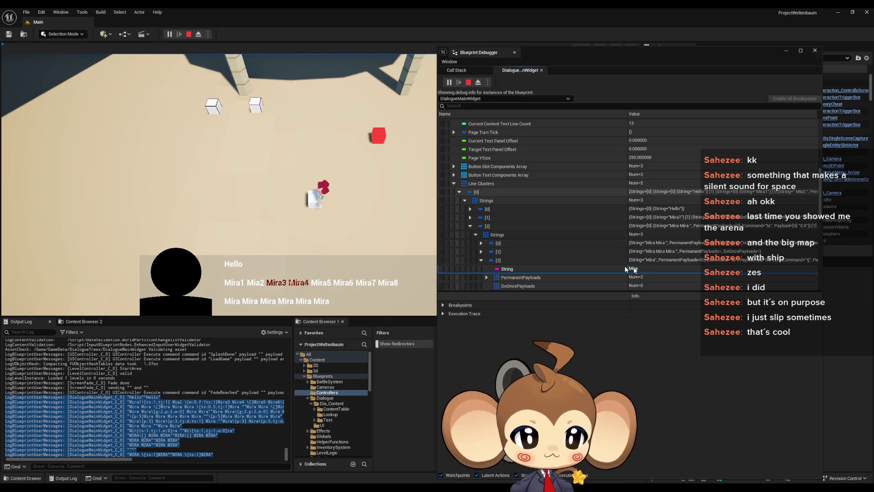
scroll(624, 266, down, 2)
click(493, 225)
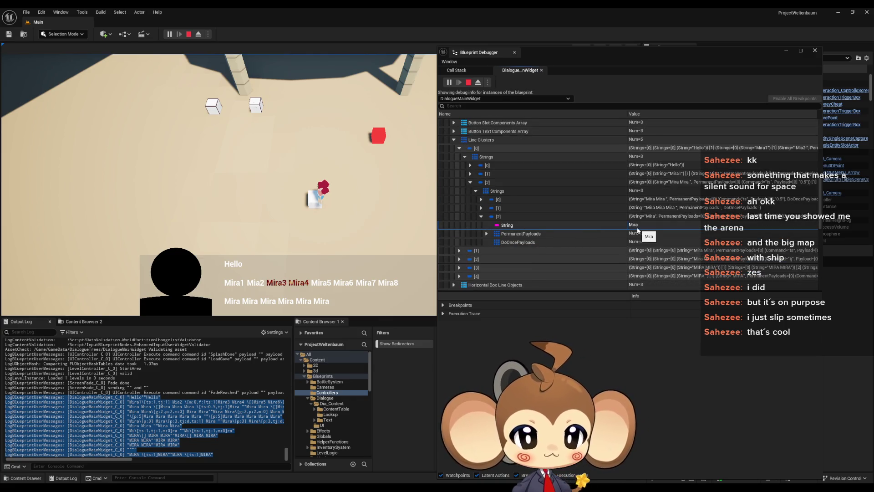
click(481, 216)
click(470, 182)
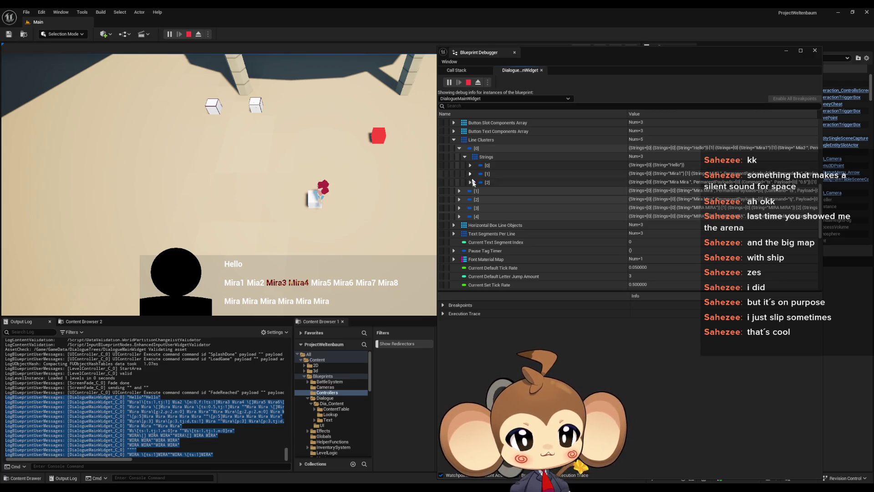
Inspect cluster [0] Strings items [1] and [0], finding nested item [0] holds Hello
click(470, 174)
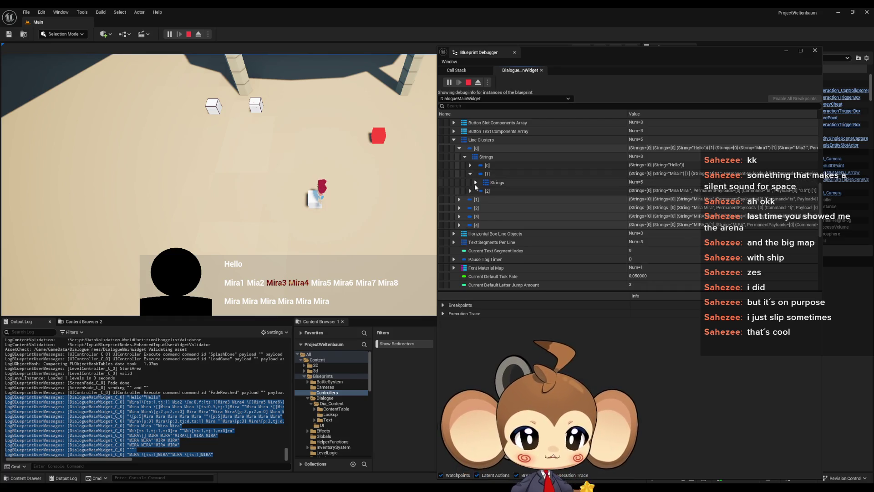
click(476, 182)
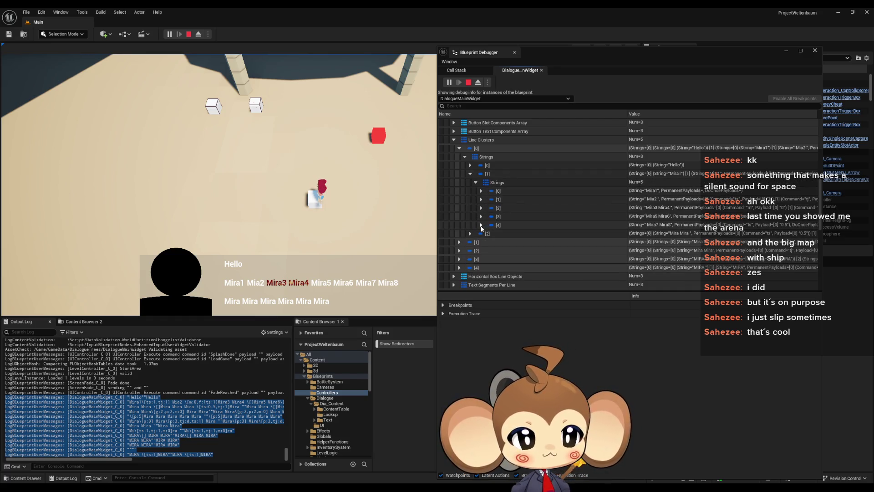
click(471, 174)
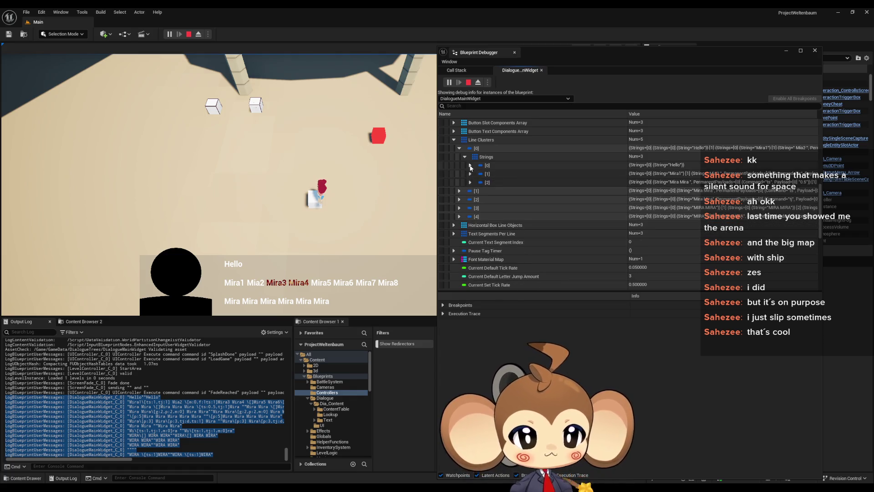
click(465, 157)
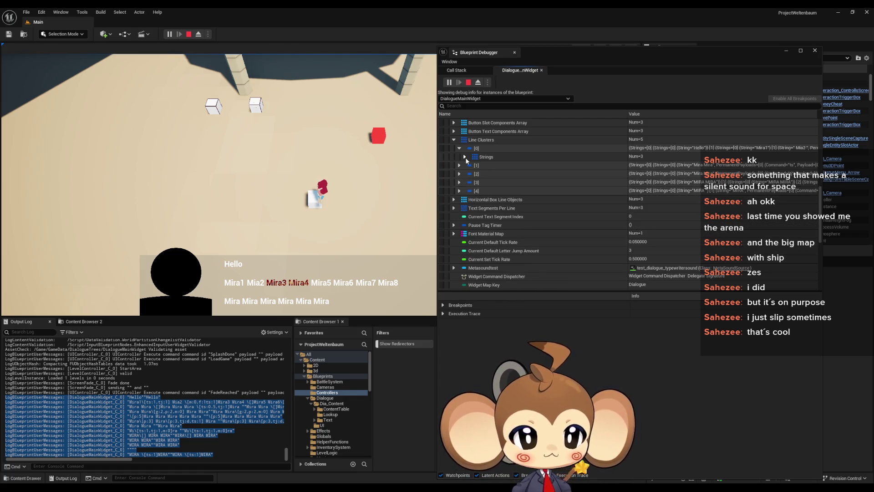
click(465, 157)
click(470, 165)
click(476, 174)
click(481, 182)
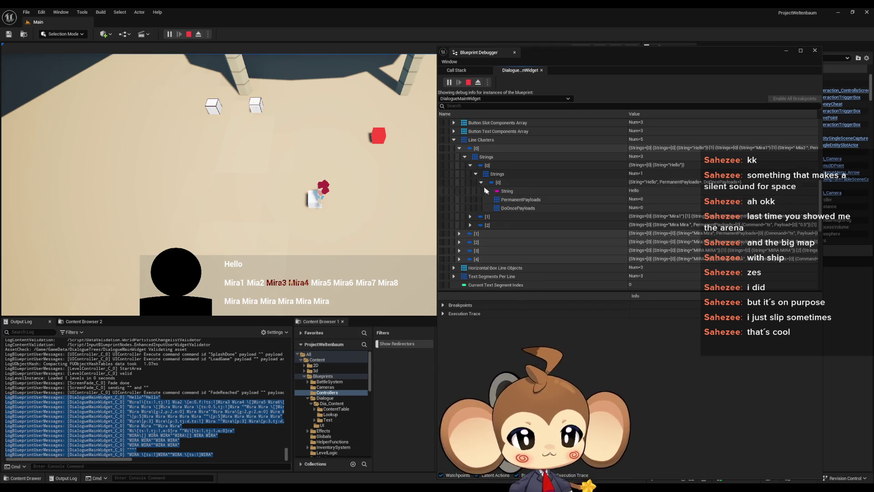
click(516, 191)
click(481, 182)
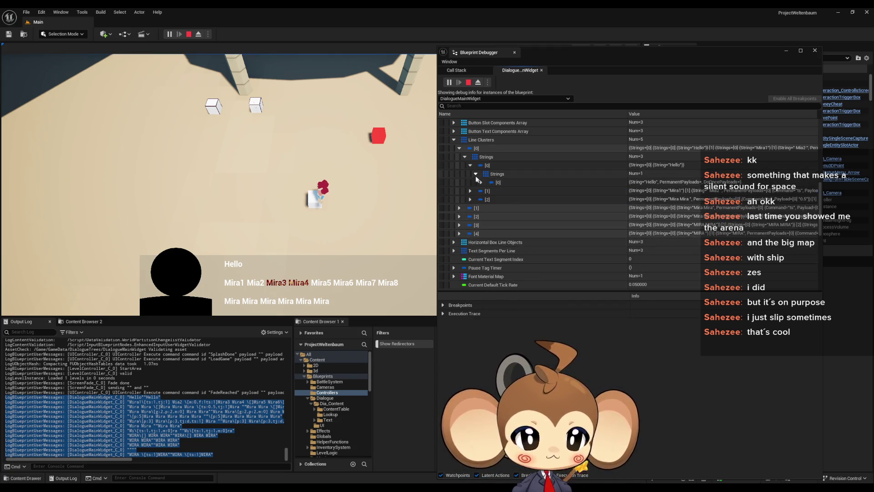
click(476, 173)
click(471, 165)
Check items [1] and [2] nested strings and copy the String field holding Mira
click(471, 173)
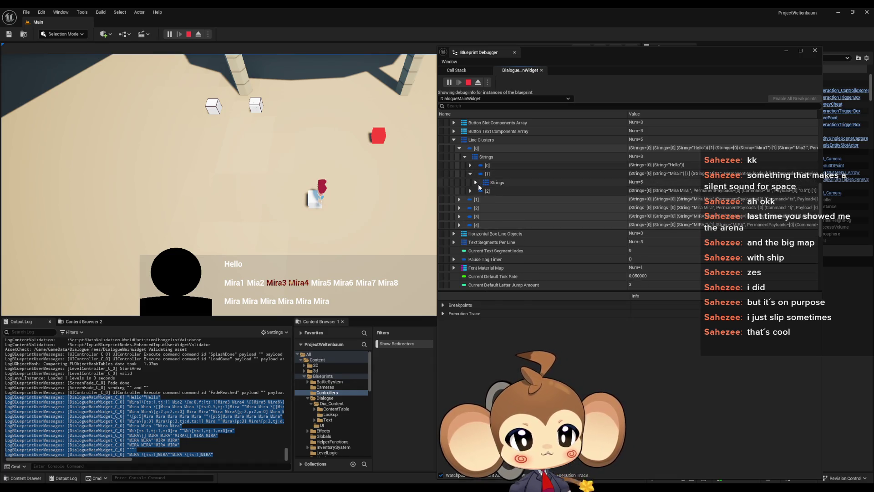
click(477, 183)
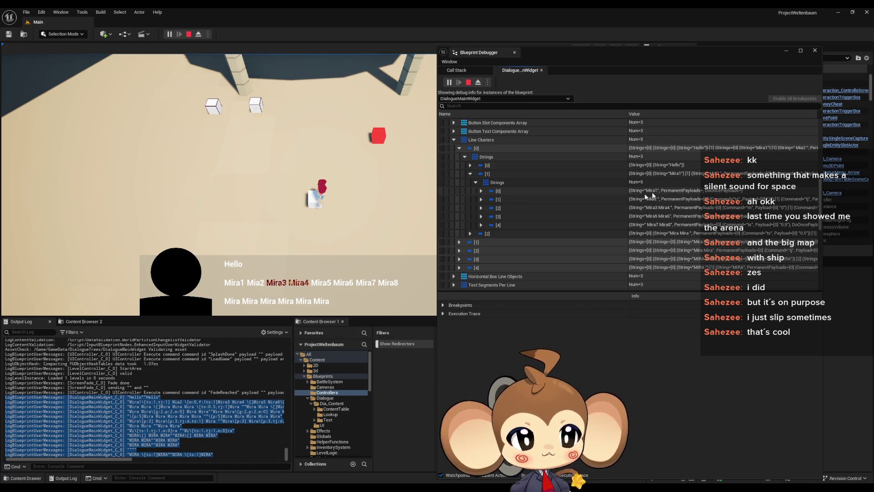
click(651, 228)
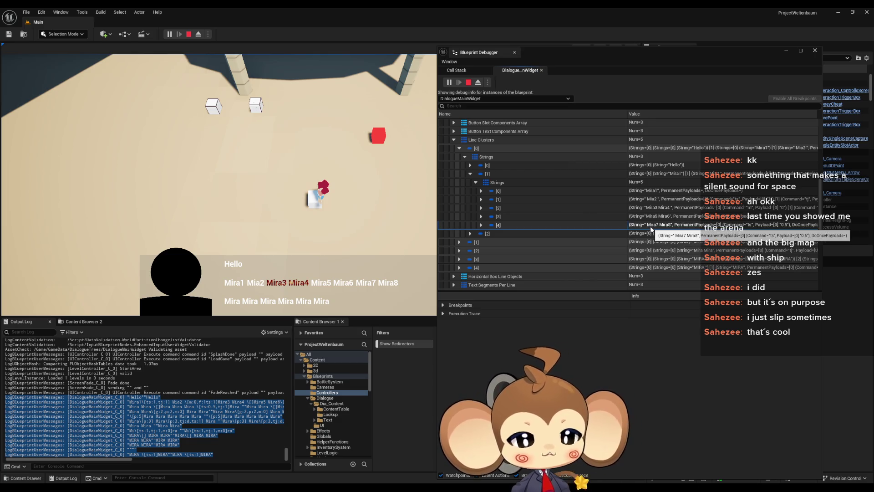
click(474, 183)
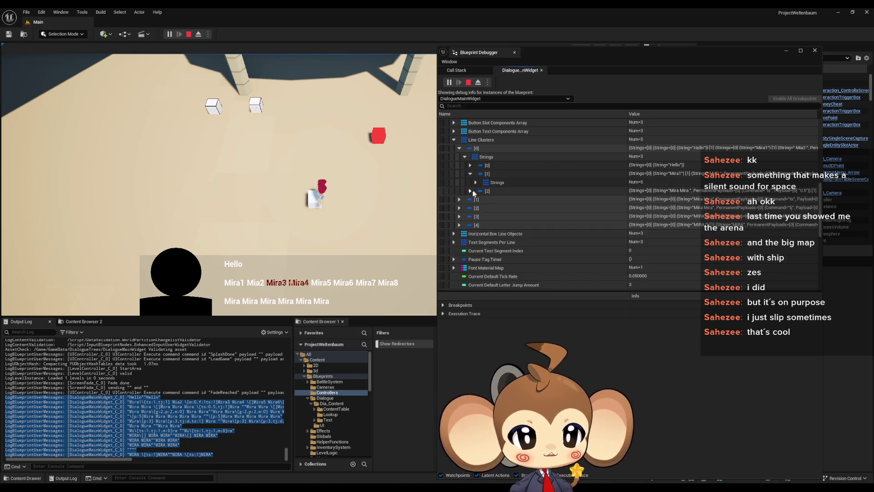
click(471, 191)
click(476, 199)
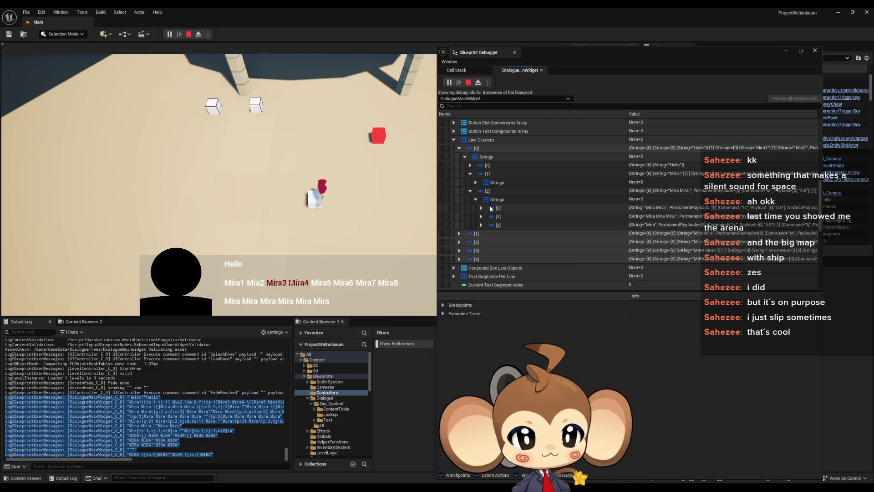
click(520, 217)
click(516, 226)
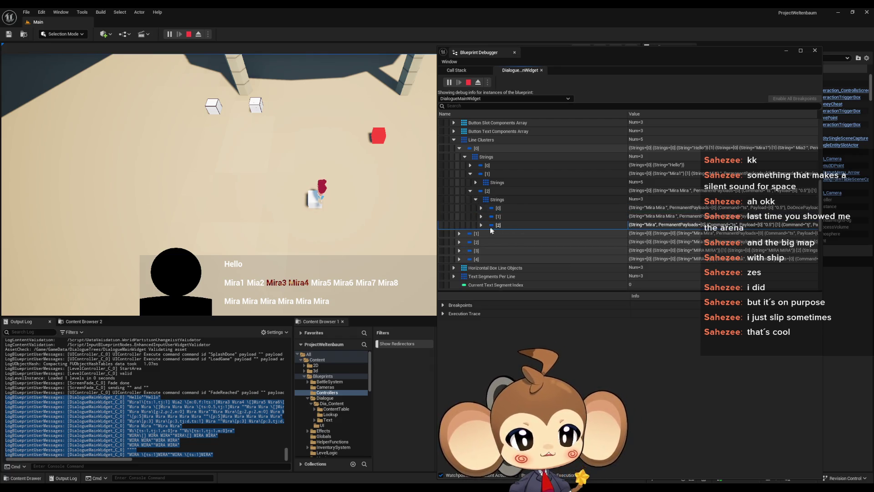
click(482, 225)
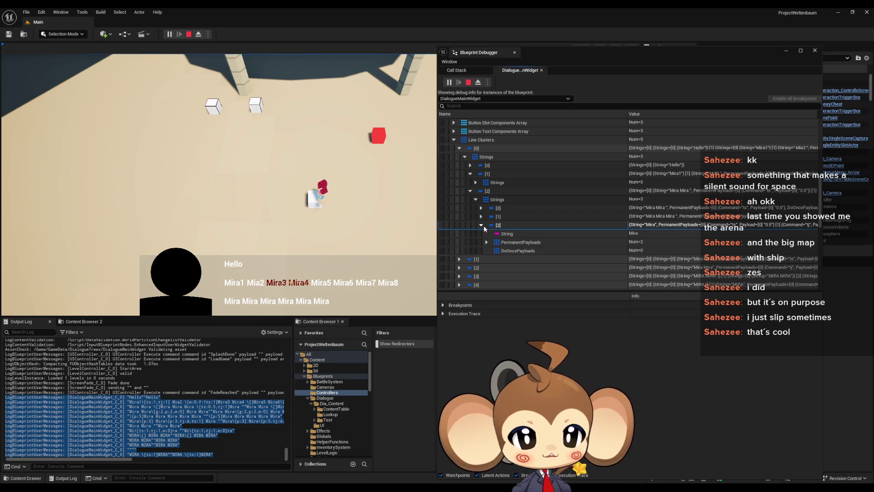
click(625, 234)
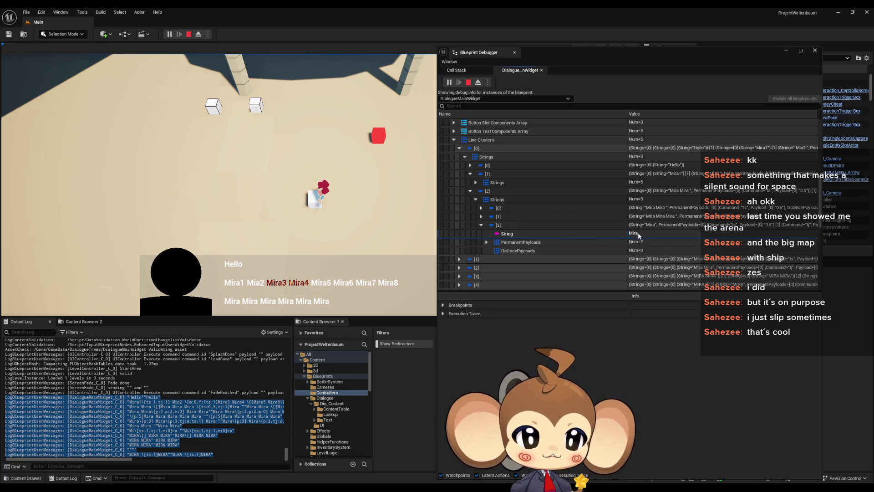
right_click(634, 233)
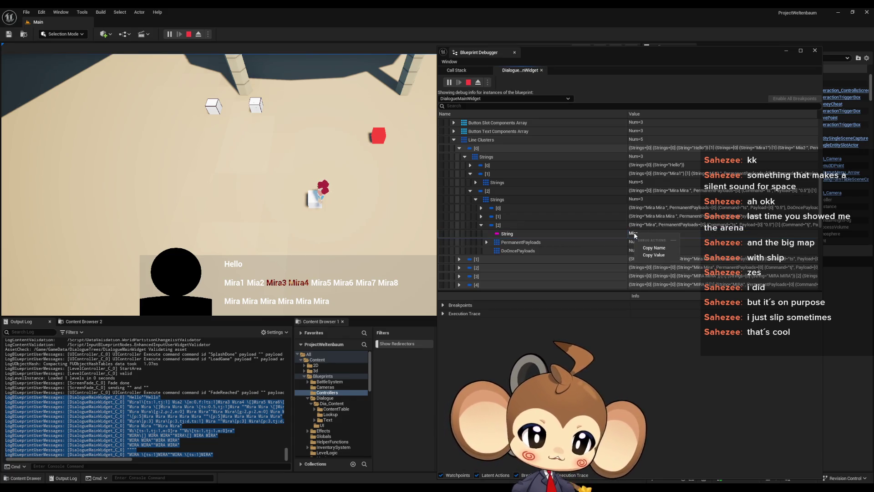
click(666, 246)
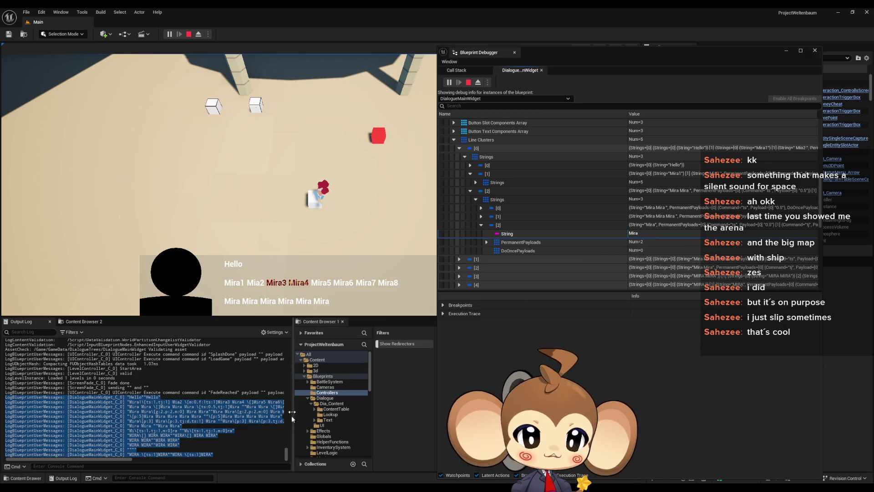
Add a new line reading Mira to the Notepad notes, then return to the editor
key(alt+Tab)
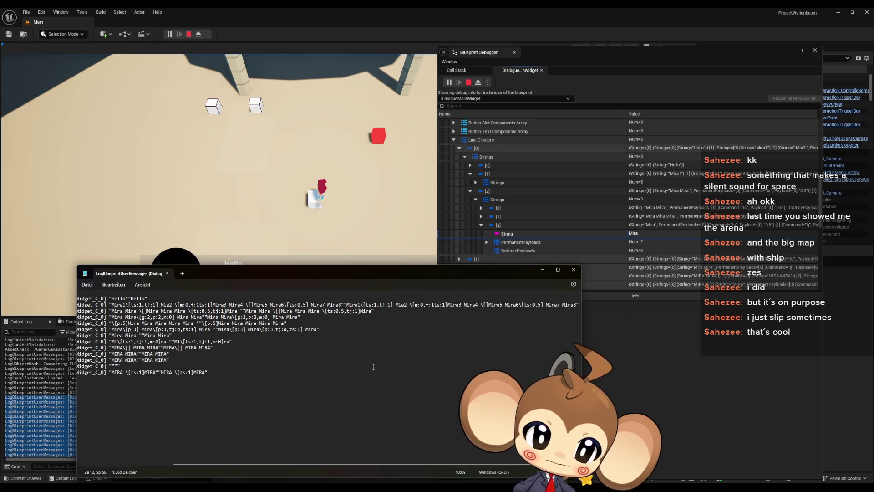
key(Return)
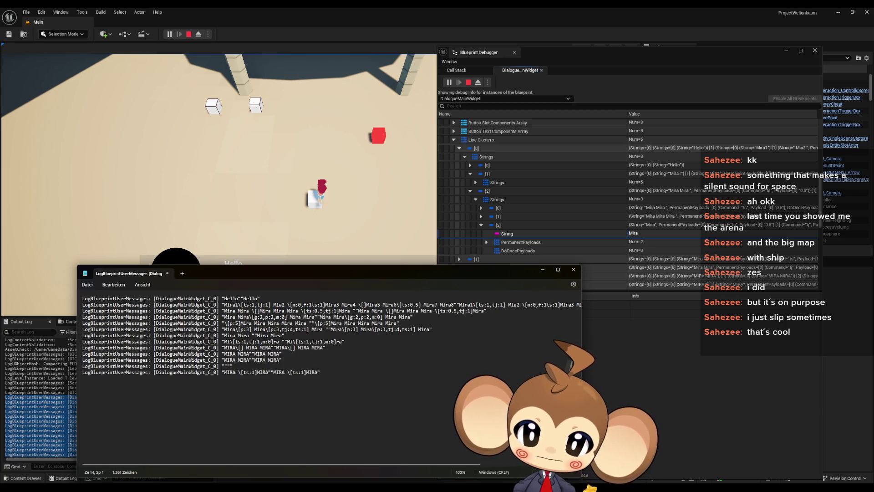
key(Return)
key(Return)
text(Mira)
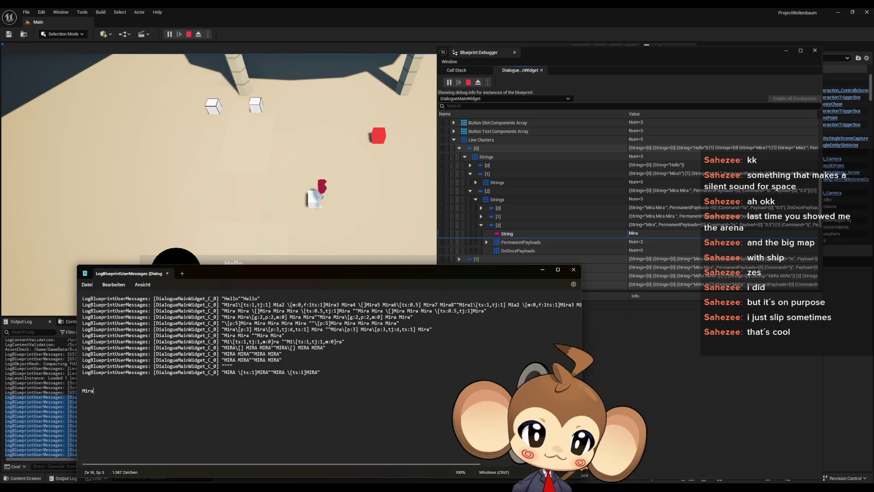
click(501, 225)
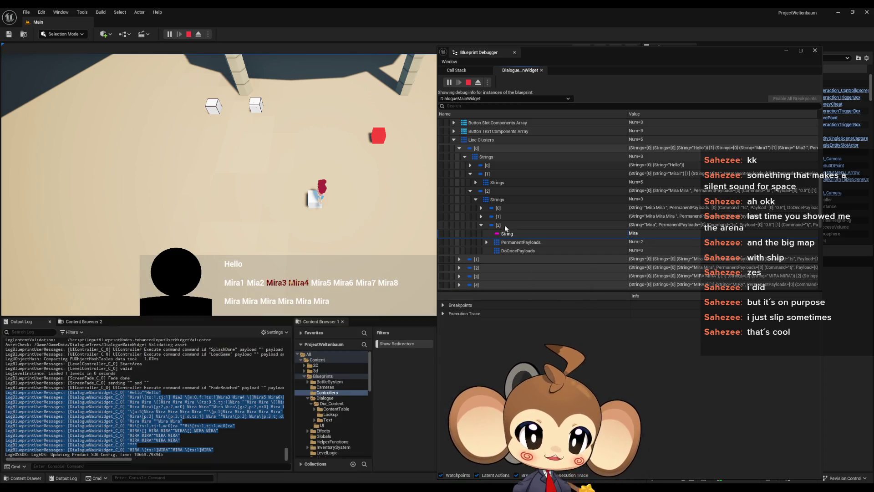
Check the second string entry's value Mira Mira Mira, then close the Blueprint Debugger
click(481, 217)
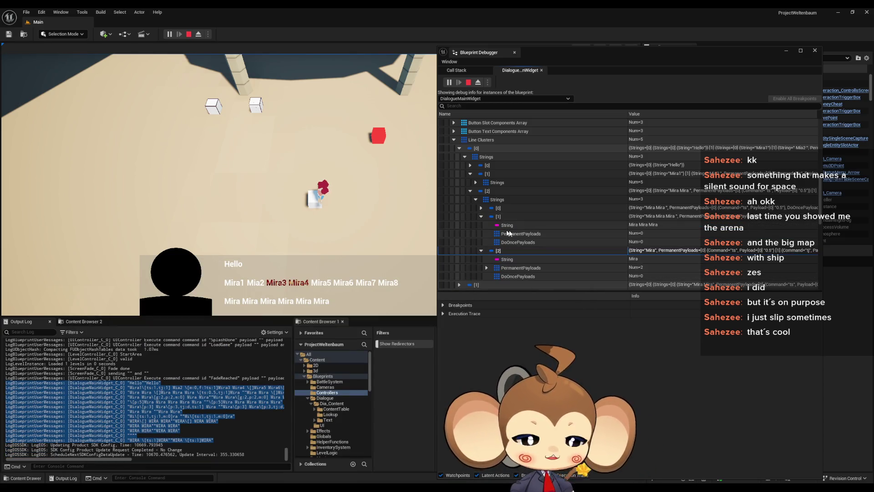
click(658, 226)
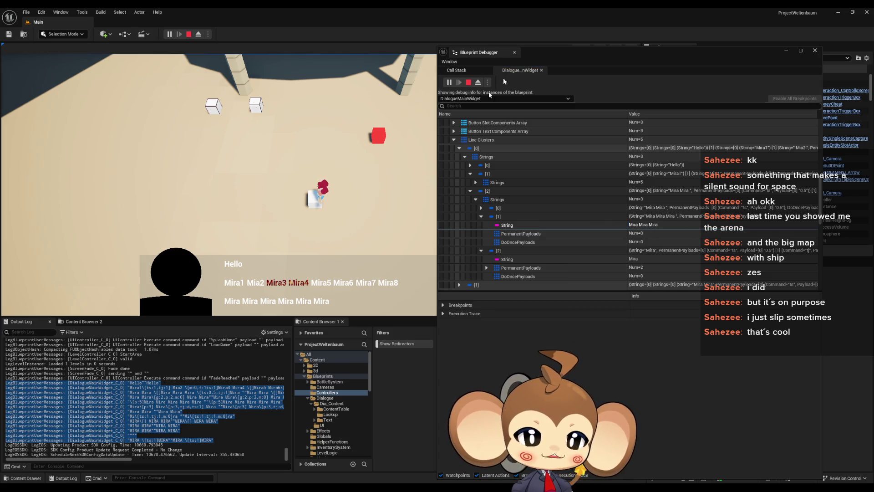
click(787, 51)
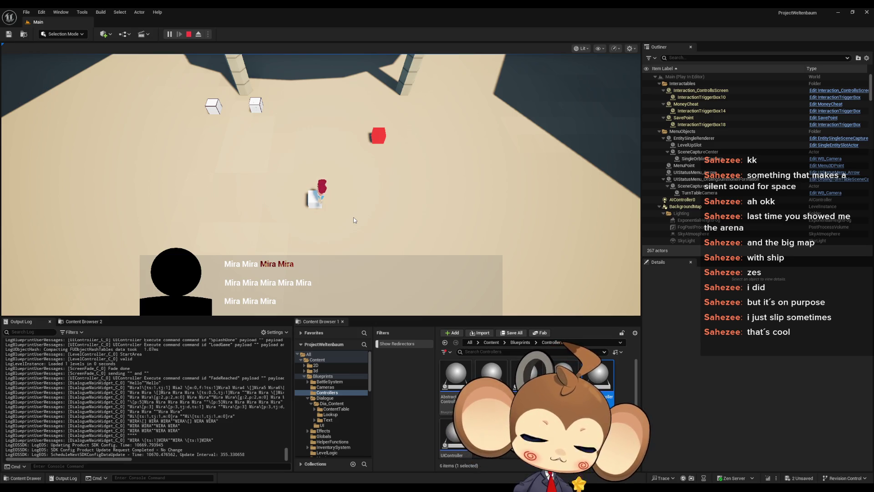
Restart the play test, advance the dialogue to the Mira lines, then stop play
click(188, 34)
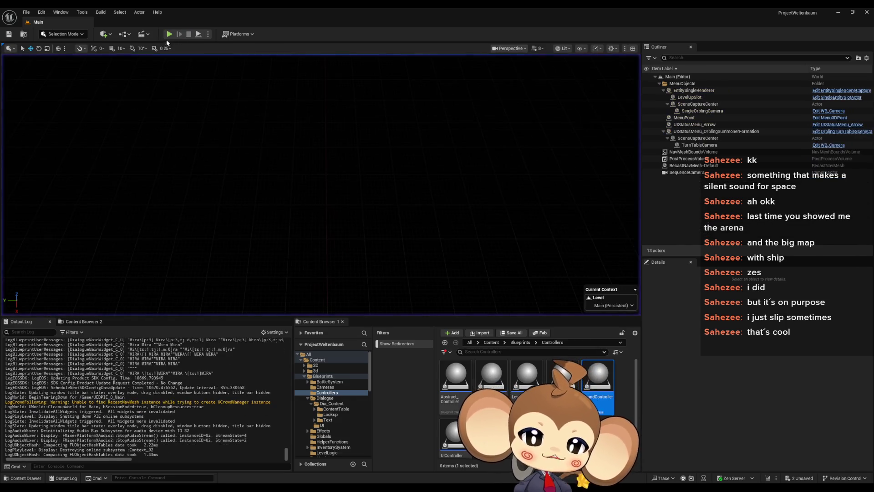
click(169, 34)
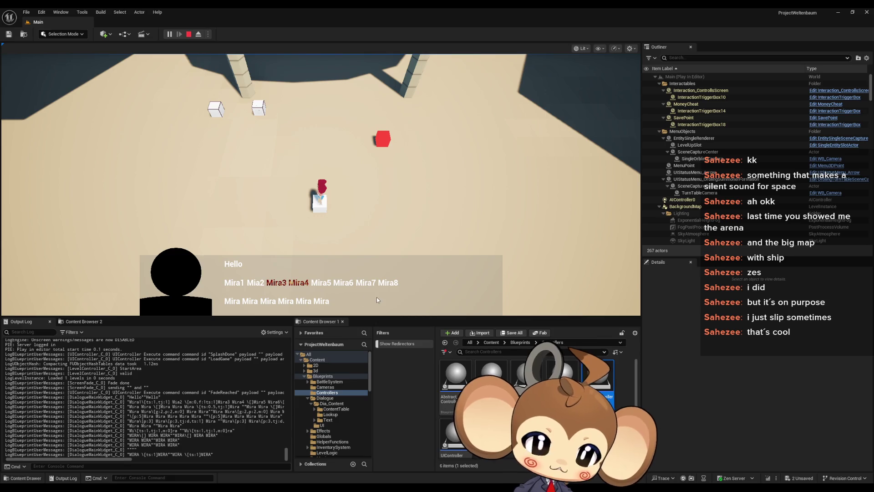
click(378, 272)
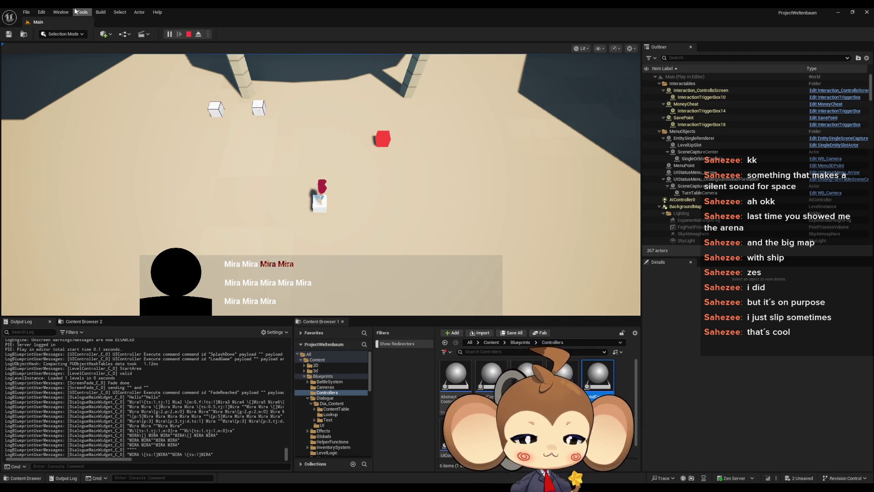
click(189, 34)
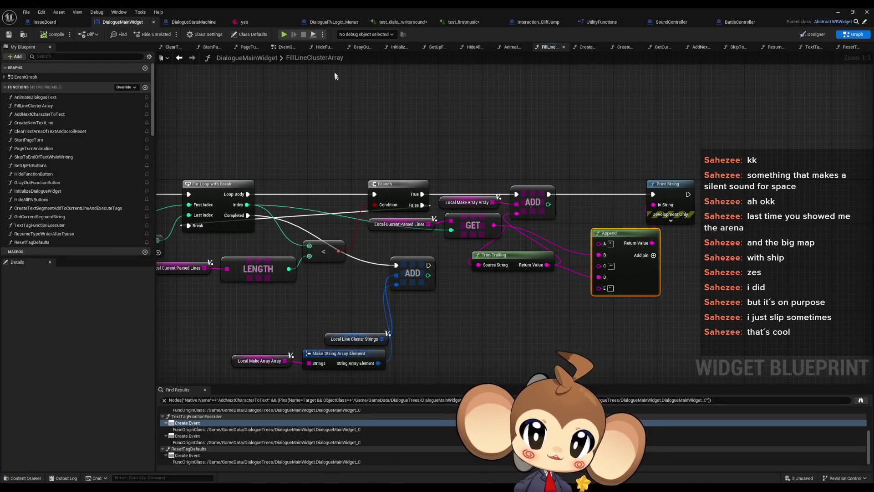
Review the yes asset's English dialogue text, close its editor, and start a new play test
click(249, 25)
click(409, 168)
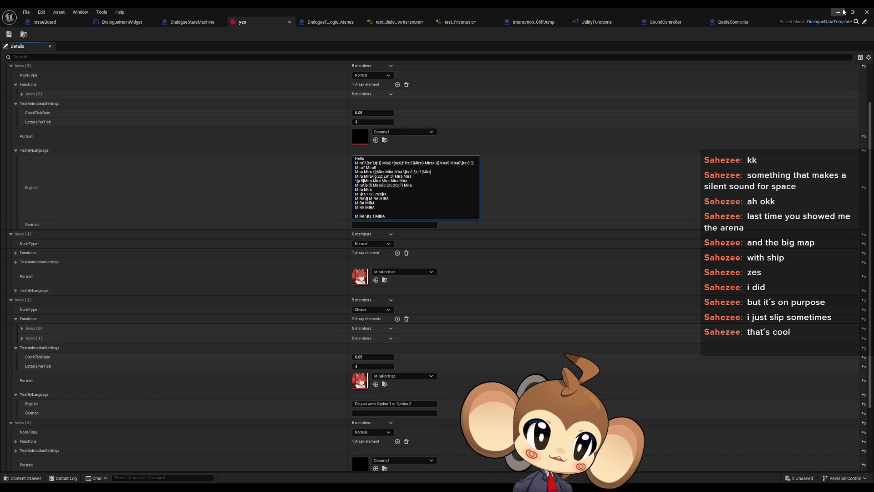
click(867, 12)
click(169, 34)
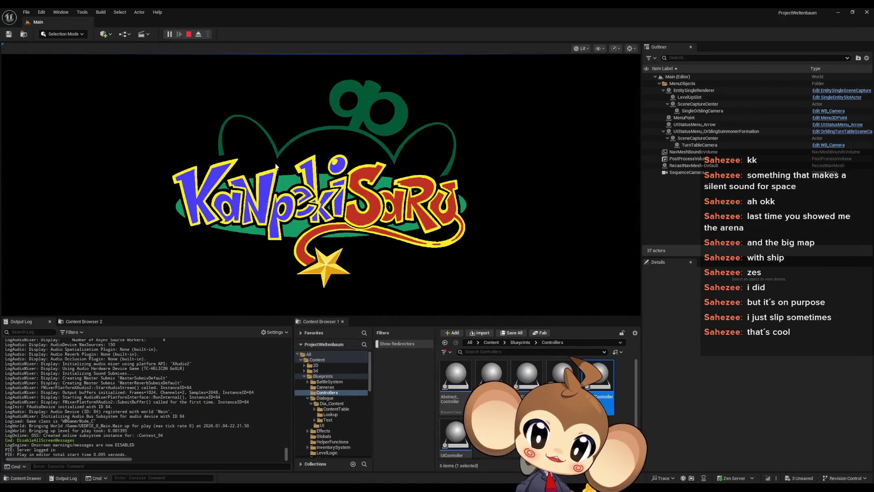
Load the saved game, advance through the Mira dialogue lines, then stop play
click(114, 273)
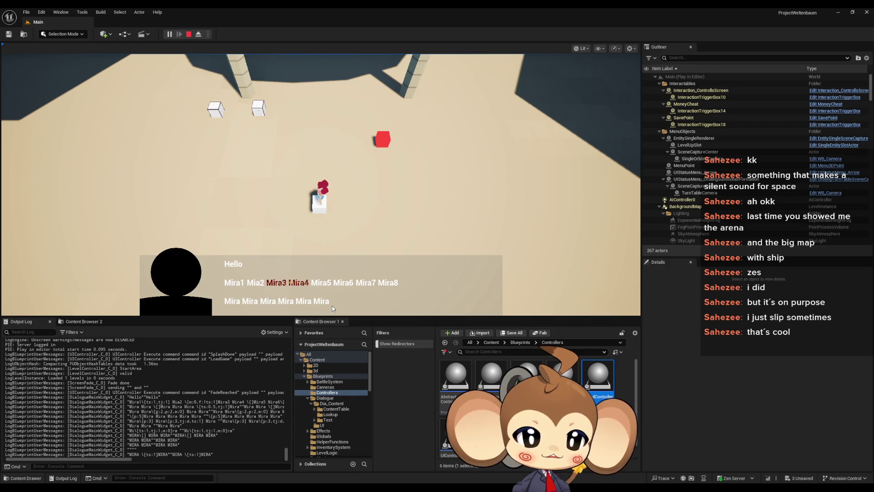
click(330, 299)
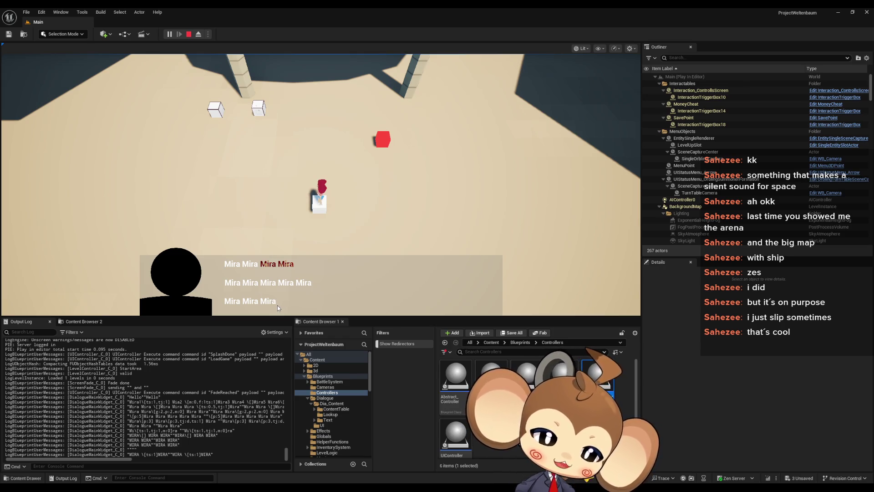
click(189, 34)
Insert ,tj:1 after ts:1 in the yes asset's English text and save the asset
mouse_move(342, 491)
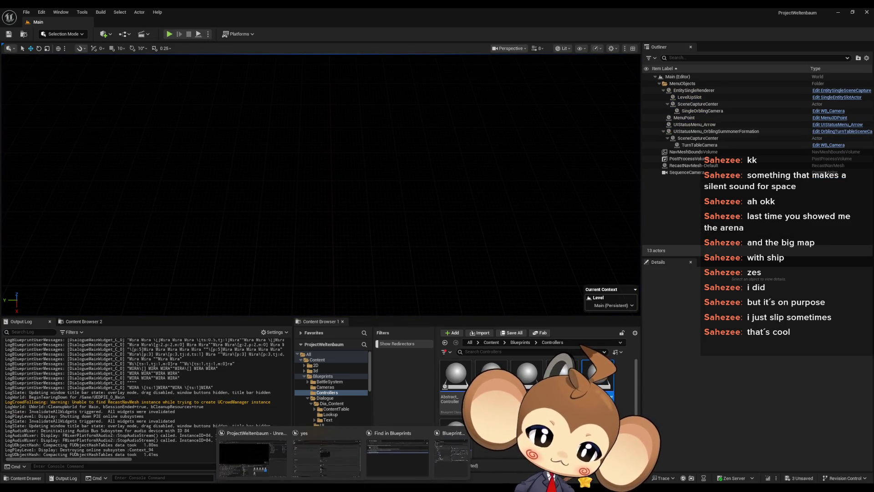
click(327, 457)
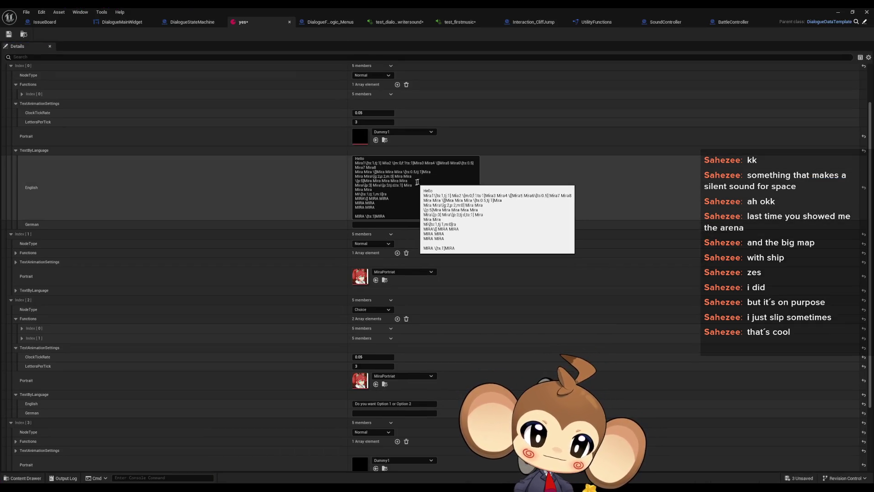
click(429, 173)
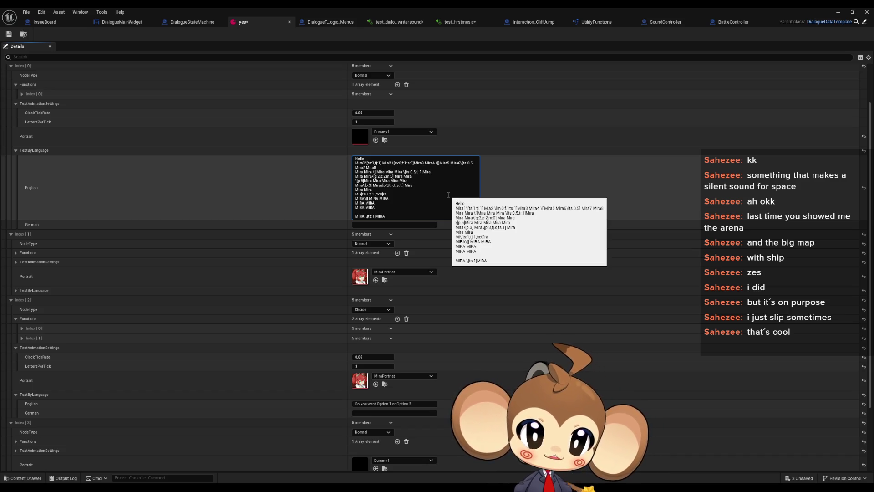
text(,tj:1)
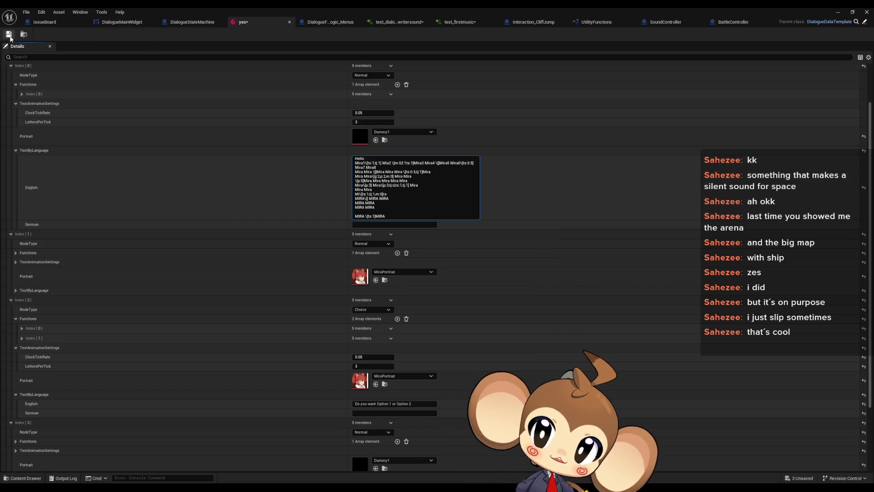
click(15, 36)
click(839, 12)
key(alt+p)
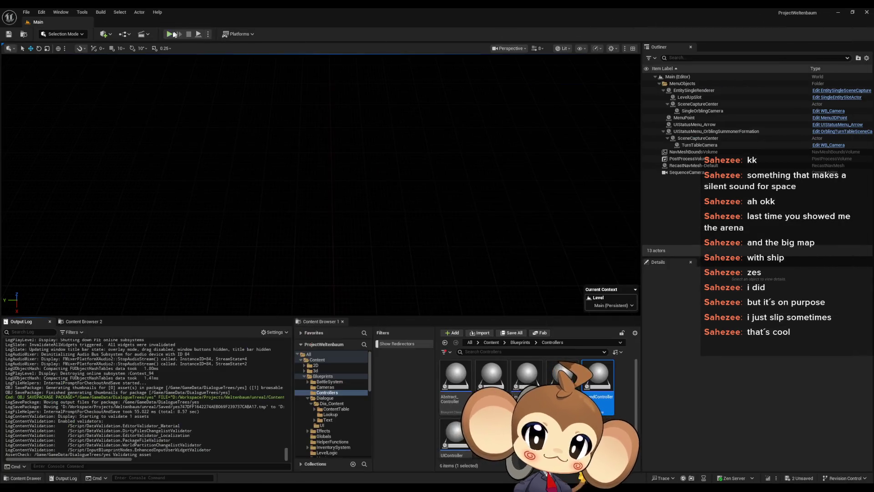
Test-play the loaded game, stop it, and return to the DialogueMainWidget graph
click(102, 267)
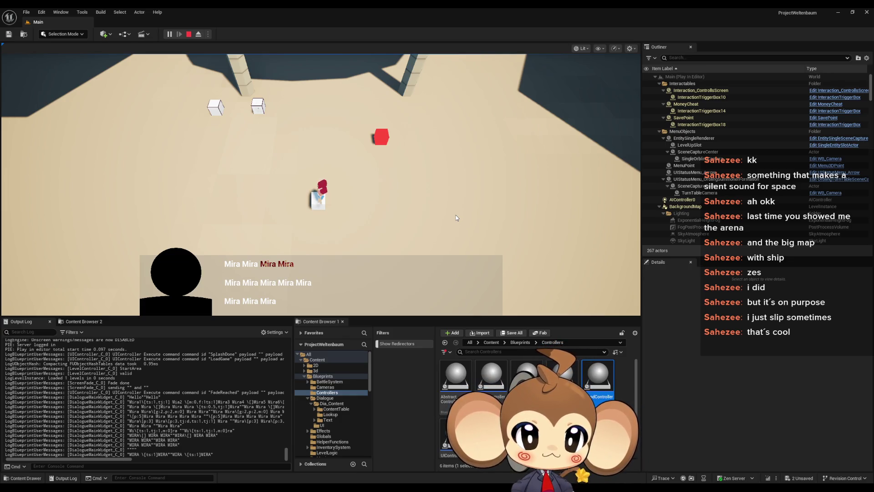
click(189, 34)
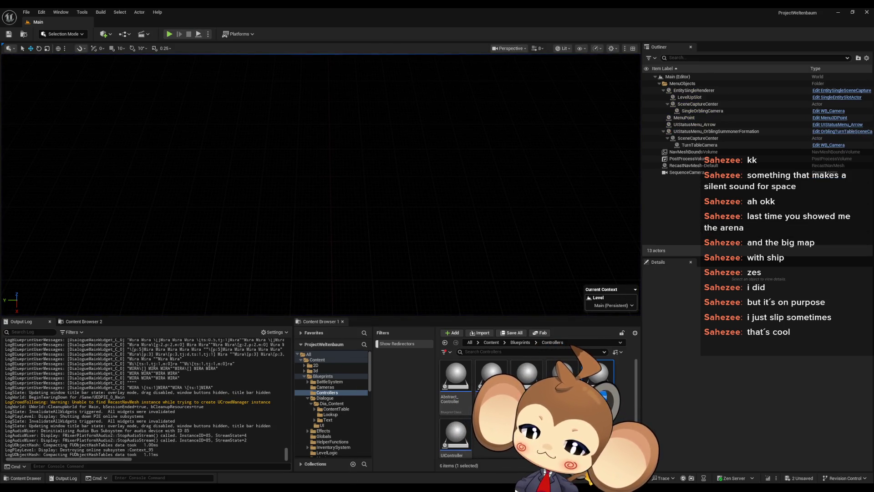
mouse_move(347, 463)
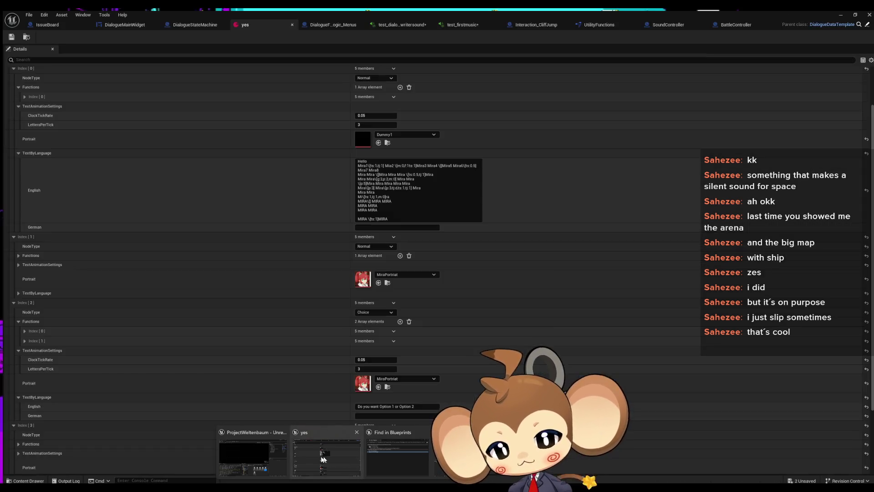
click(322, 458)
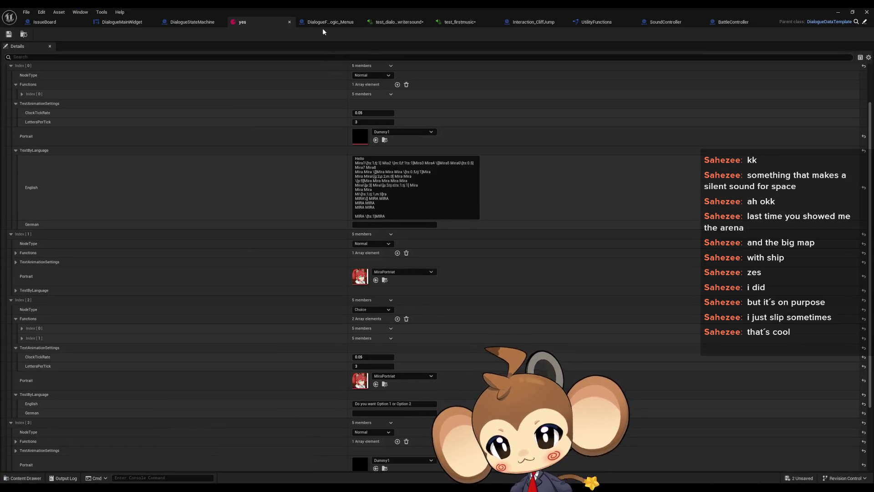
click(326, 24)
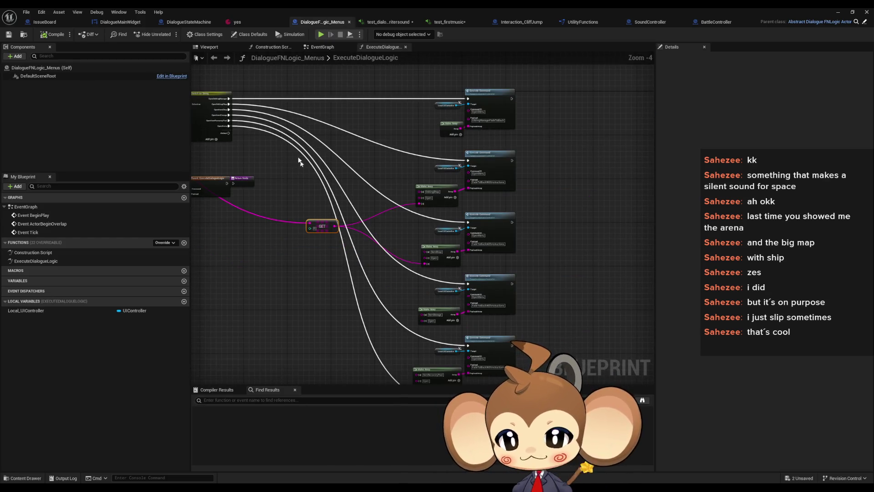
click(121, 22)
Delete the debug Print String and Append nodes from FillLineClusterArray
scroll(300, 208, down, 2)
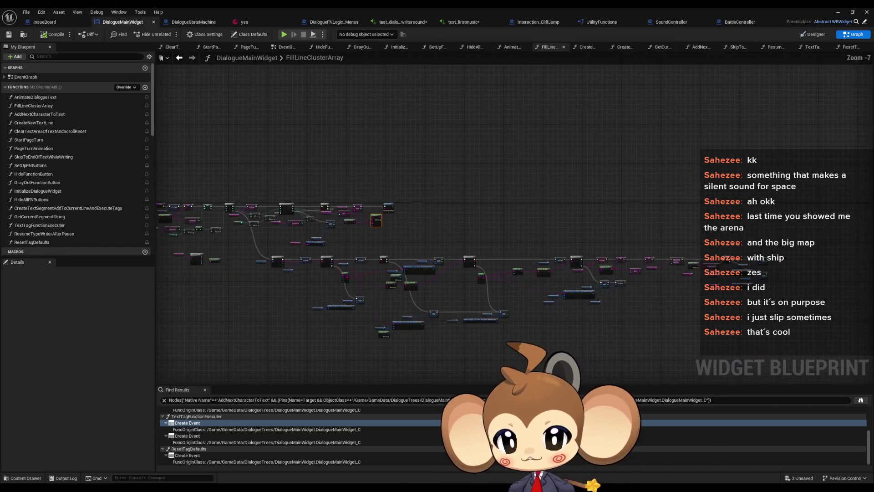
scroll(405, 239, up, 4)
scroll(611, 188, up, 2)
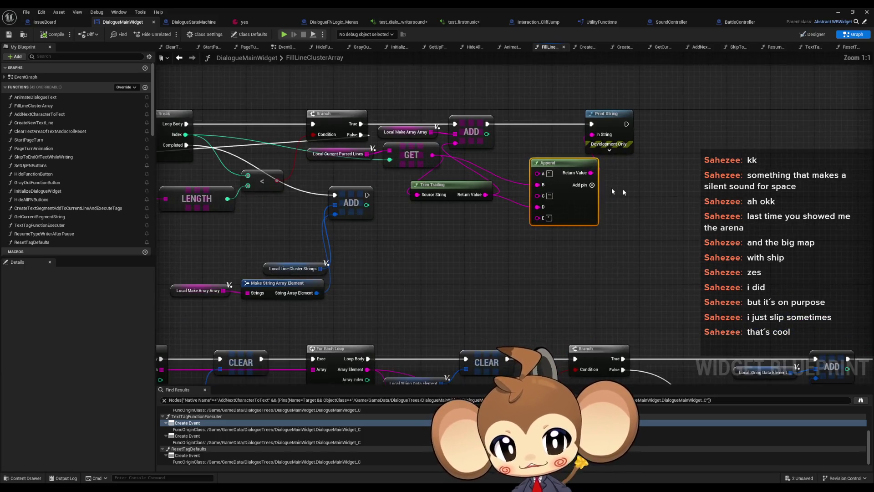
drag(553, 102, 643, 153)
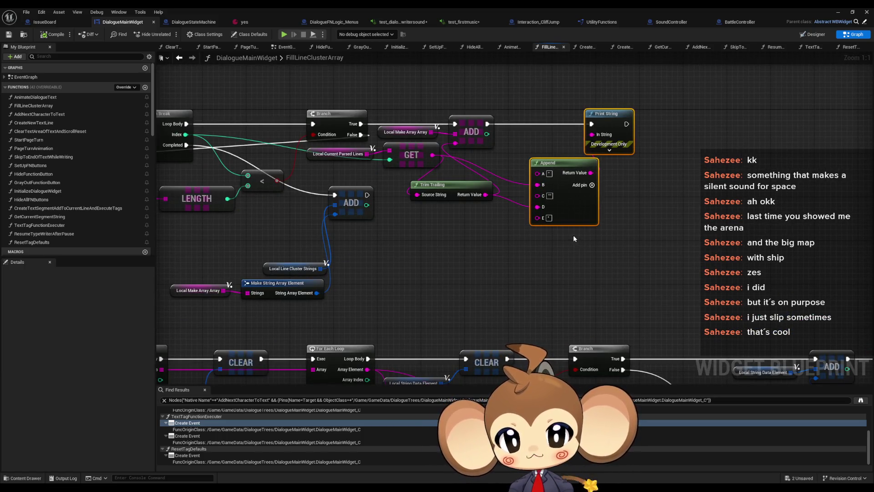
key(Delete)
Realign the ADD and Trim Trailing nodes, then open the AddNextCharacterToText graph
click(484, 137)
drag(483, 136, 516, 136)
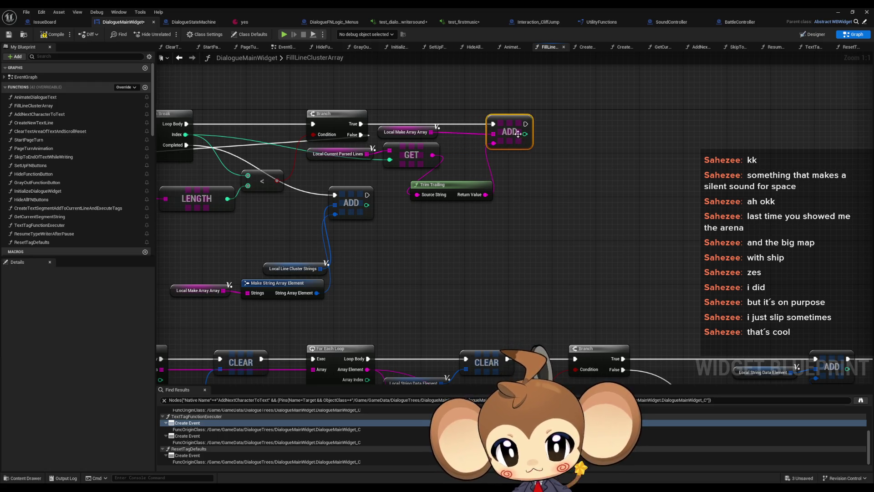
drag(433, 184, 471, 162)
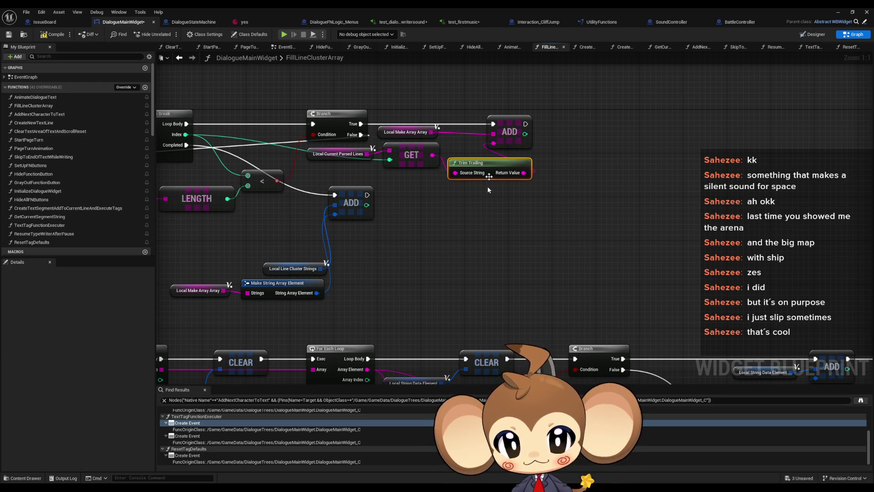
double_click(37, 114)
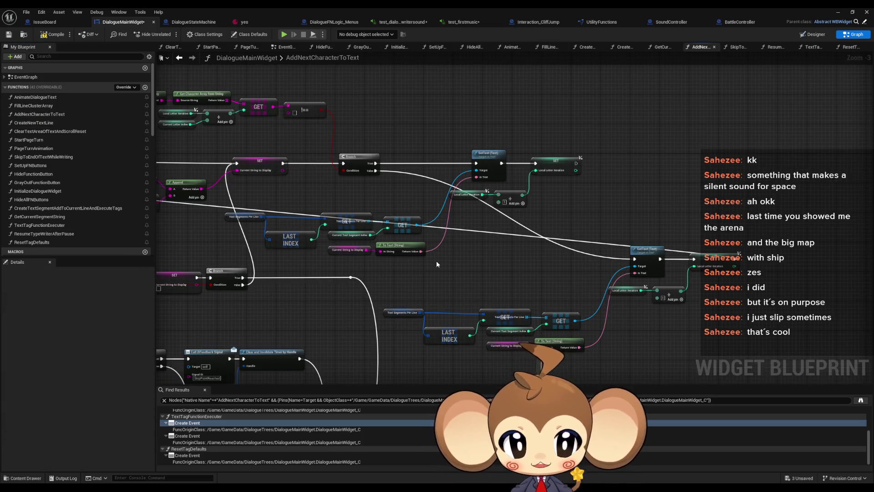
scroll(488, 208, down, 3)
scroll(507, 210, up, 2)
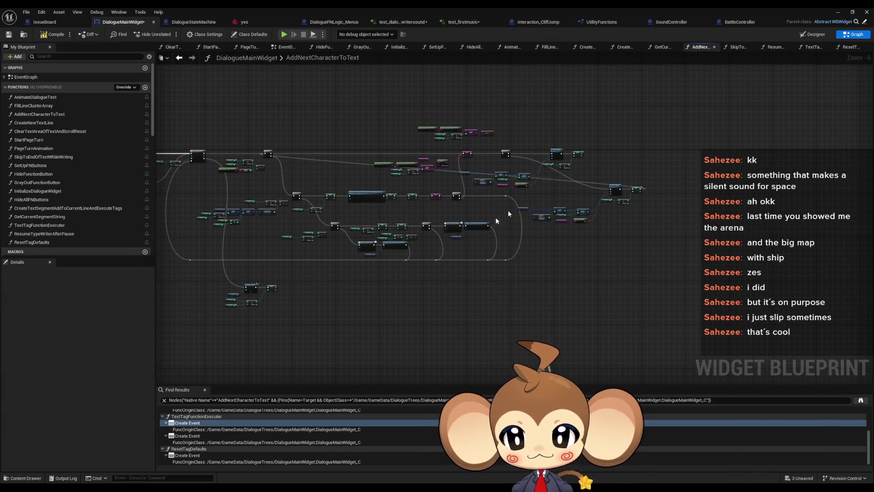
scroll(211, 296, up, 3)
drag(236, 248, 475, 338)
scroll(455, 332, down, 4)
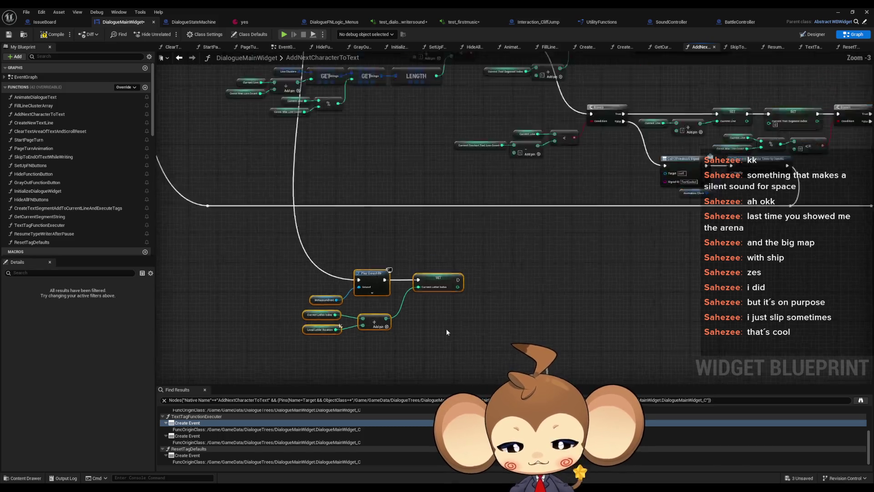
scroll(410, 237, up, 4)
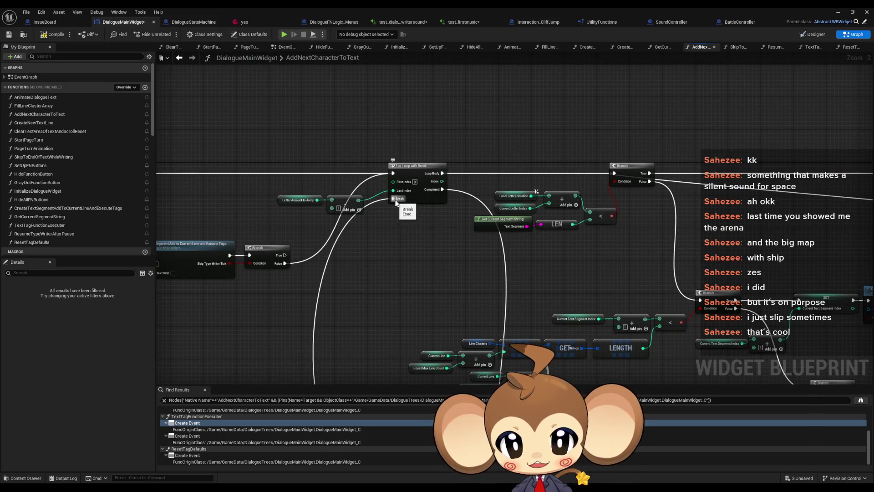
scroll(399, 219, down, 3)
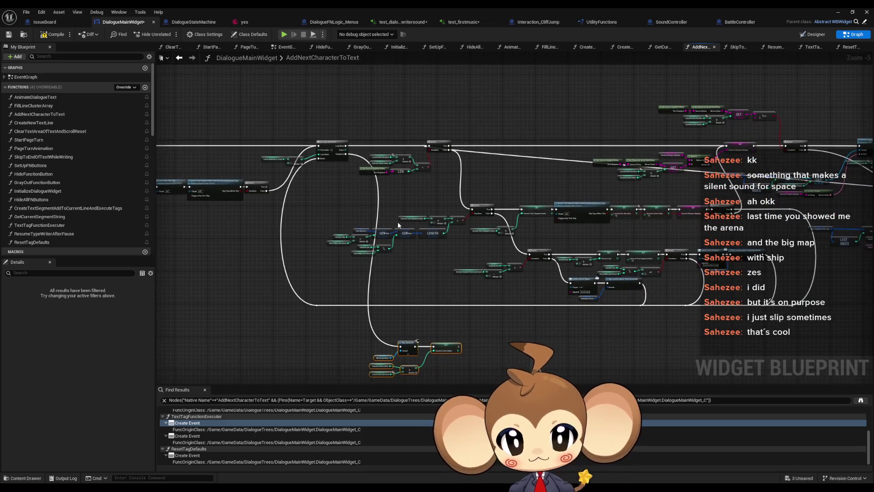
drag(450, 236, 364, 228)
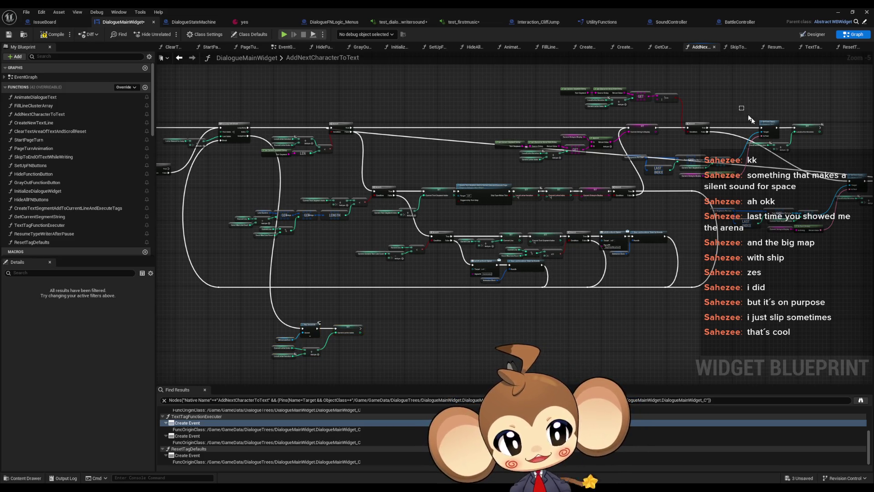
drag(780, 121, 668, 140)
click(660, 145)
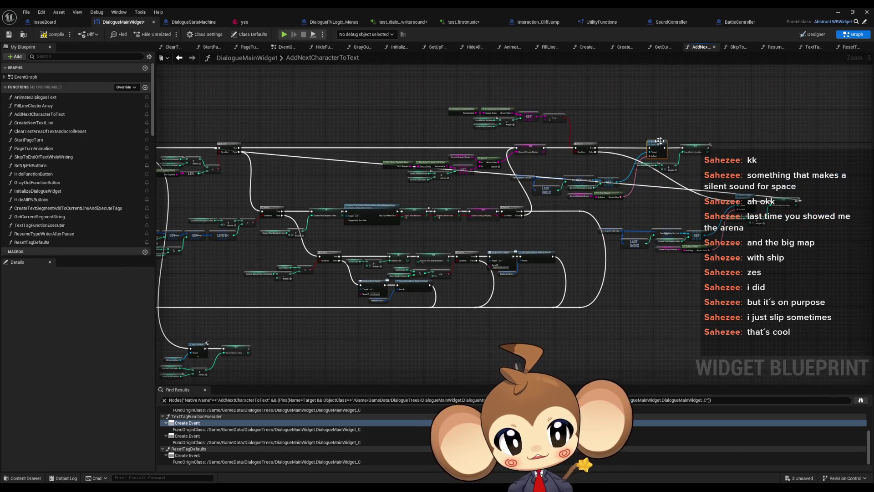
scroll(663, 148, up, 2)
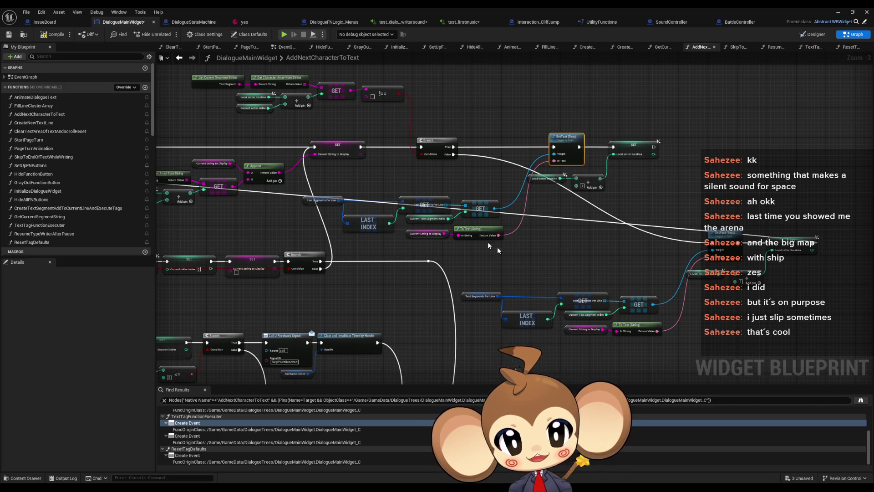
scroll(667, 151, down, 3)
drag(518, 209, 591, 175)
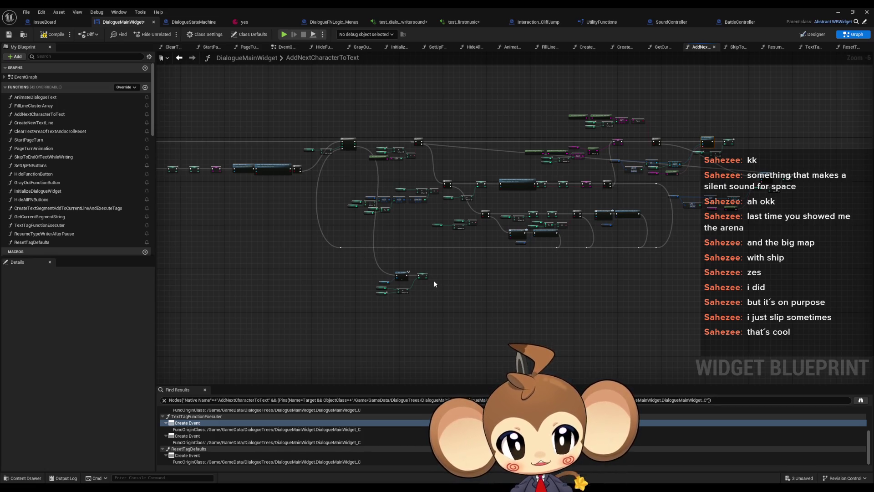
scroll(481, 202, up, 4)
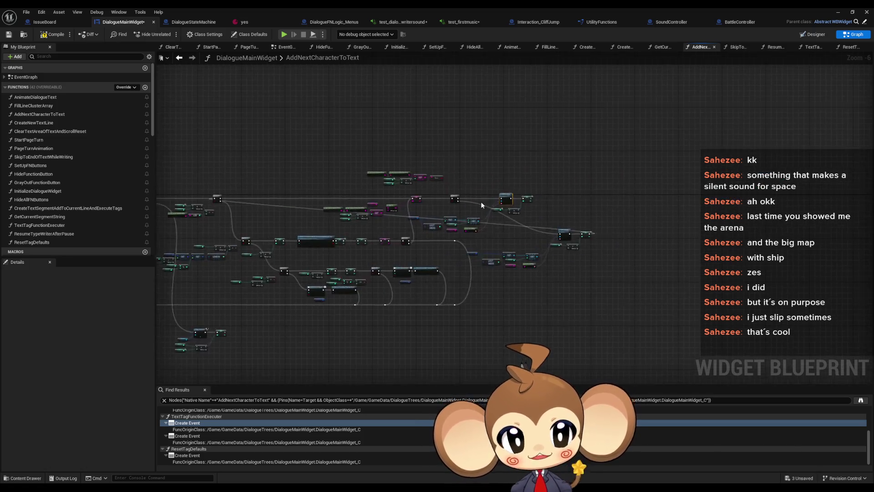
scroll(570, 256, down, 3)
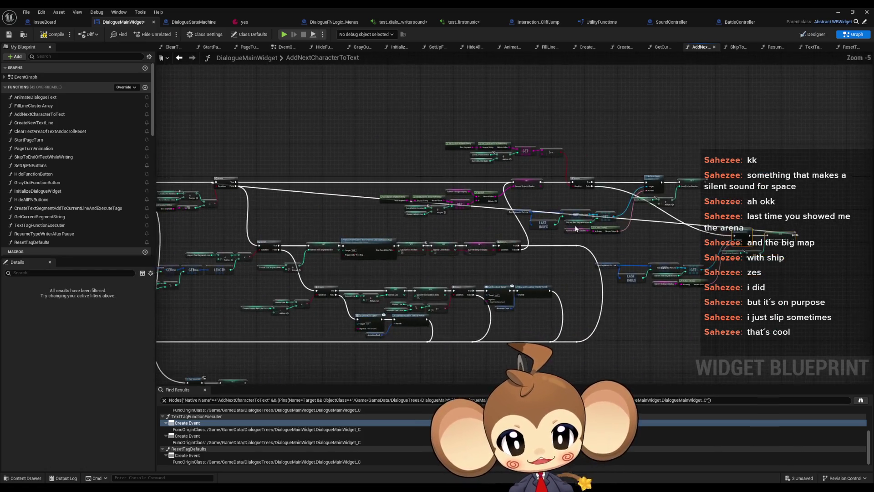
drag(256, 305, 522, 262)
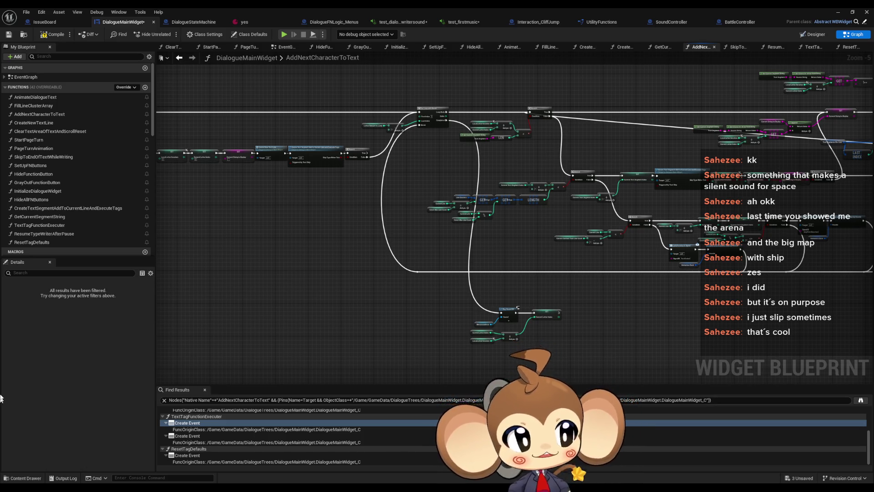
scroll(62, 212, down, 5)
scroll(63, 214, down, 5)
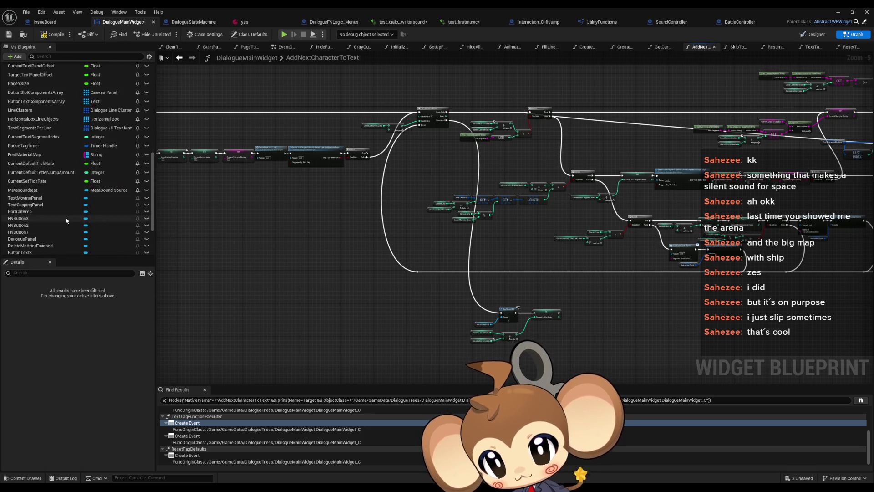
Create a Boolean local variable named Local_AudiableLetterWasWritten in AddNextCharacterToText
click(144, 252)
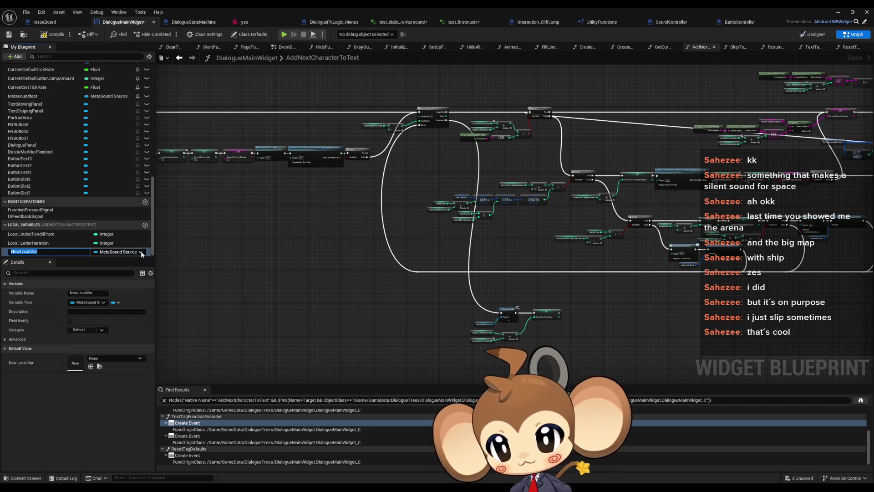
text(Local_)
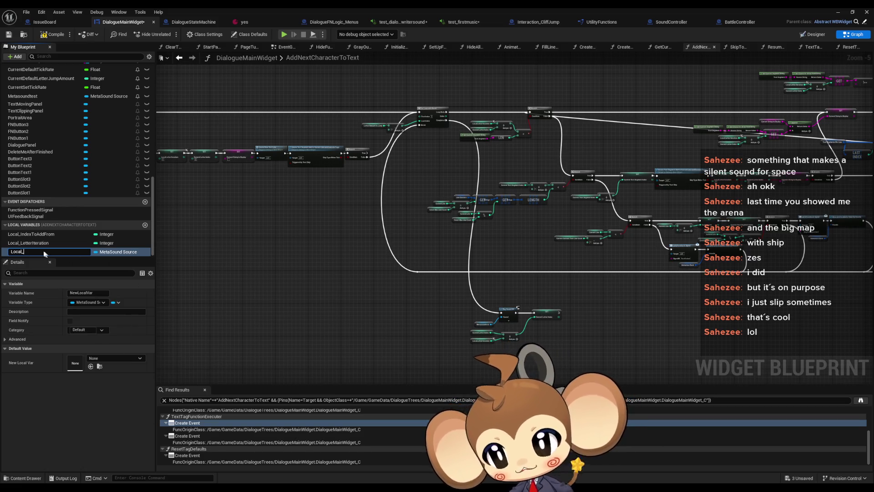
click(122, 254)
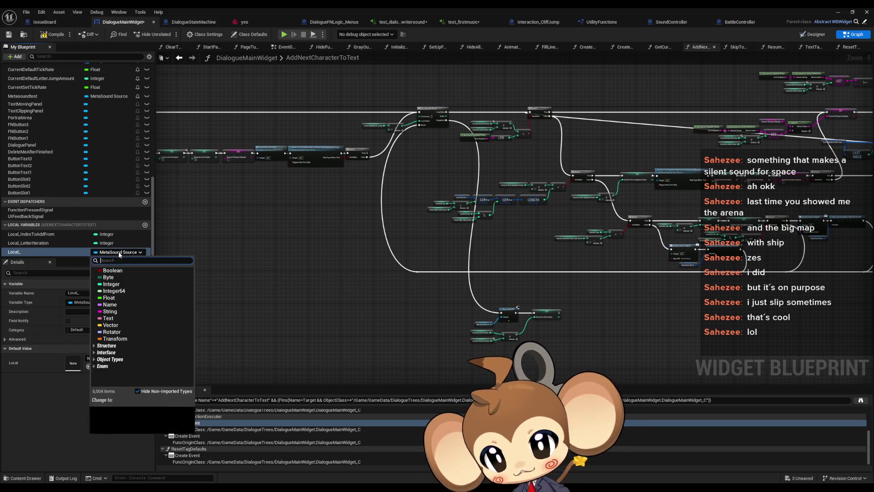
click(104, 269)
click(28, 254)
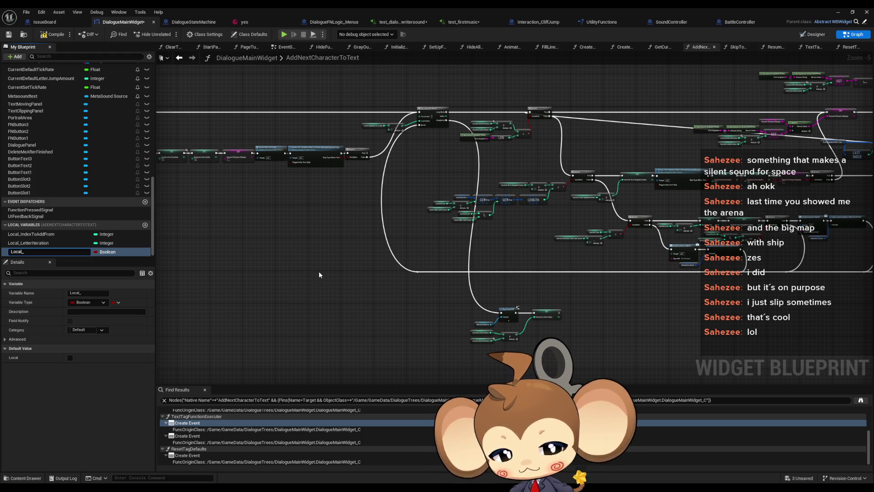
text(Audia)
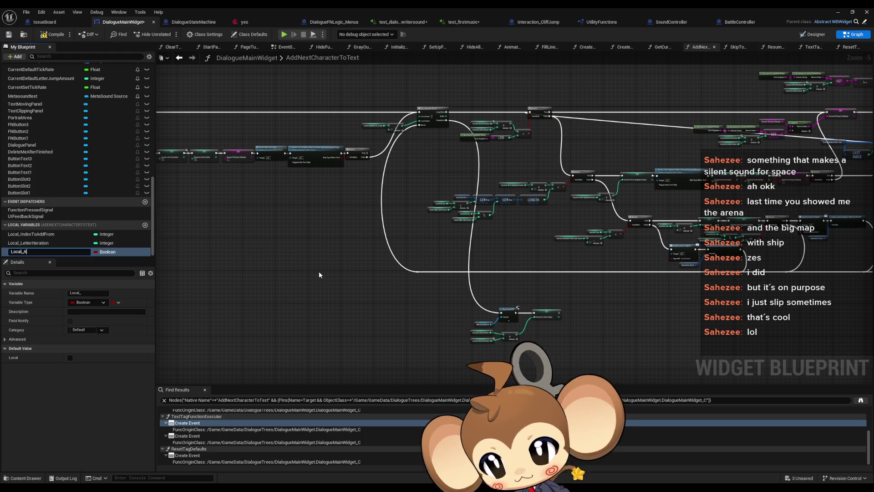
text(bleL)
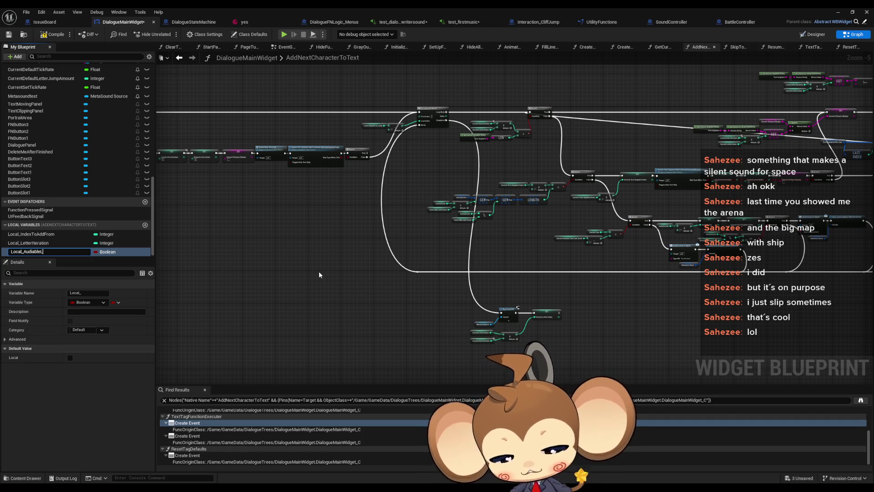
text(etterWasW)
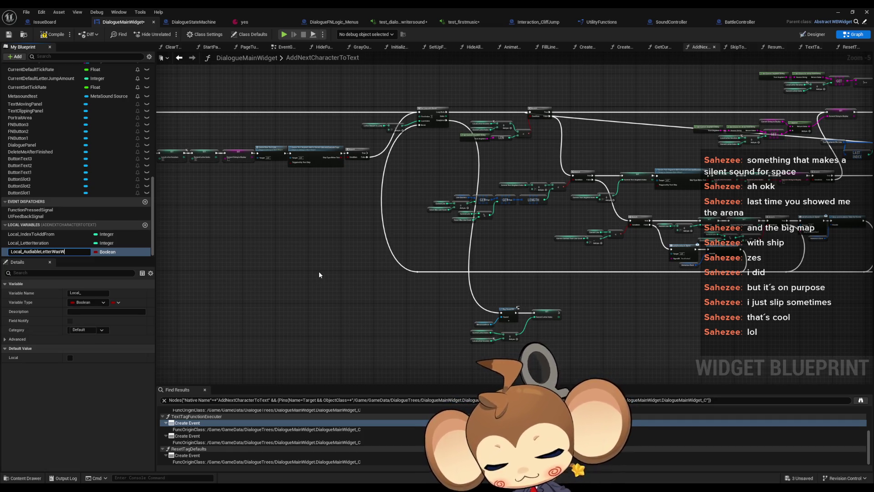
text(ritten)
key(Return)
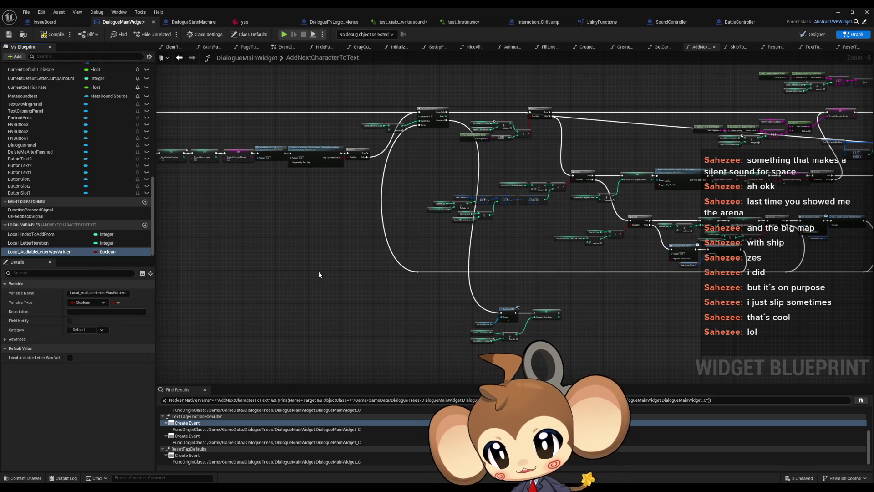
Add a Branch on the variable whose False output drives Play Sound 2D, run from loop Completed
mouse_move(56, 254)
mouse_down()
mouse_move(404, 310)
mouse_move(427, 323)
mouse_move(441, 293)
mouse_move(465, 286)
mouse_up()
click(427, 327)
scroll(437, 323, up, 5)
key(Escape)
click(443, 294)
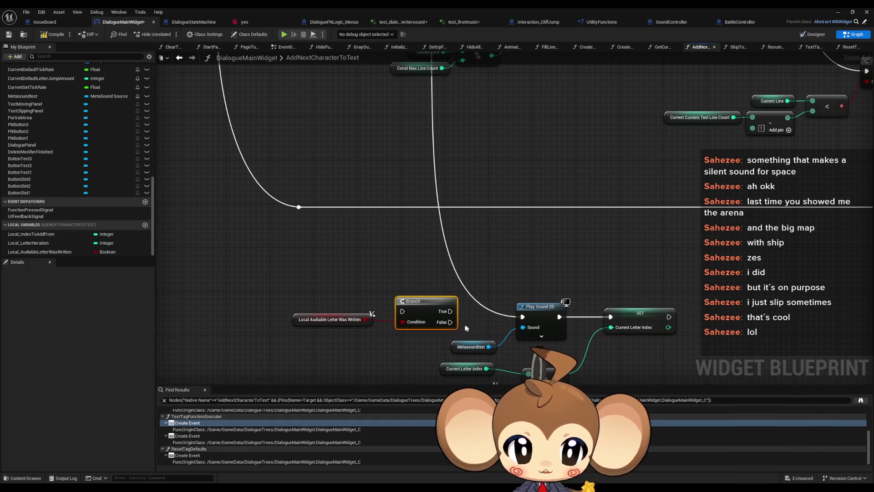
drag(451, 322, 523, 317)
drag(614, 318, 611, 316)
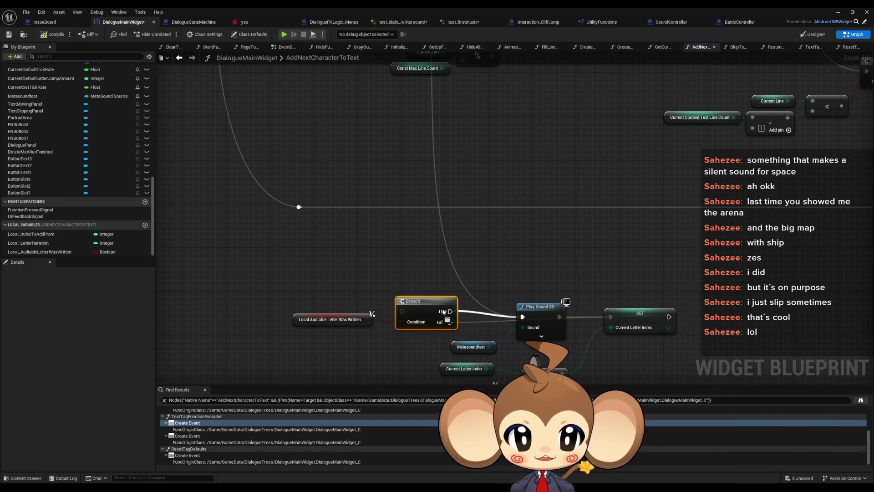
scroll(429, 322, down, 3)
mouse_move(434, 366)
mouse_down()
mouse_move(433, 153)
mouse_move(413, 114)
mouse_up()
scroll(412, 114, down, 2)
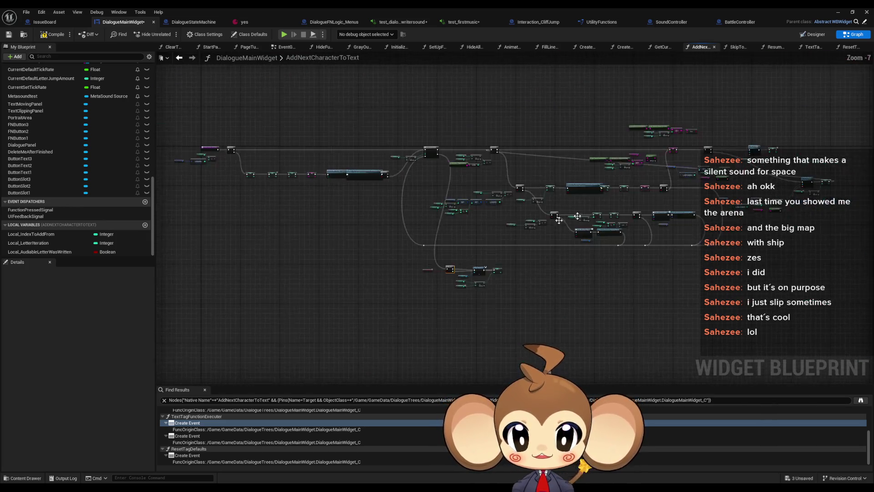
scroll(449, 239, up, 4)
scroll(448, 239, up, 1)
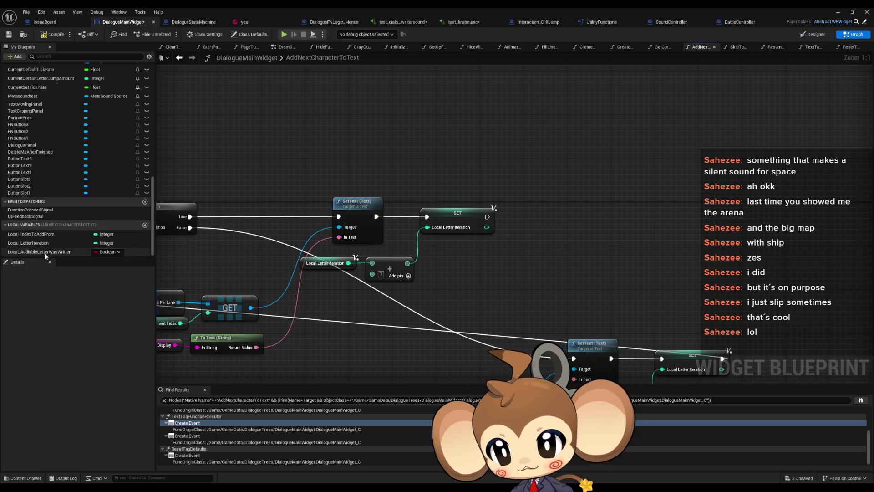
Add a SET node setting Local_AudiableLetterWasWritten to true near the text-setting nodes
mouse_move(39, 251)
mouse_down()
mouse_move(511, 216)
mouse_move(488, 217)
mouse_up()
click(528, 233)
click(524, 233)
scroll(487, 217, down, 5)
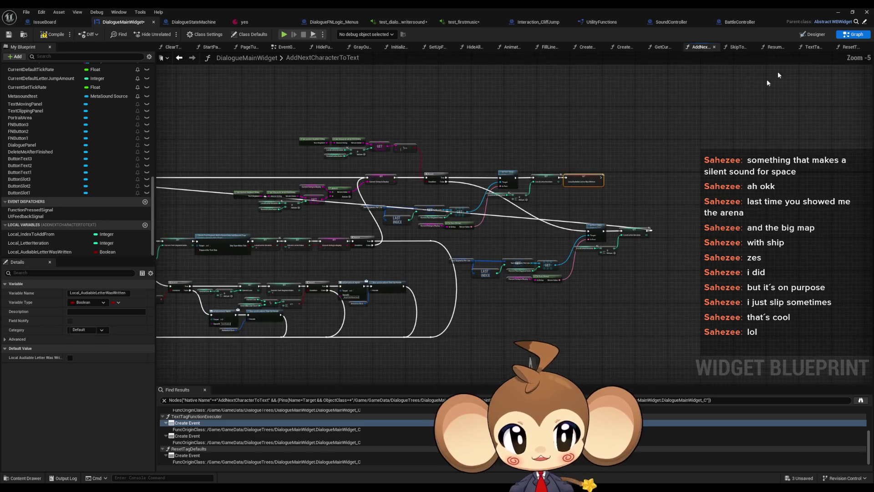
click(853, 12)
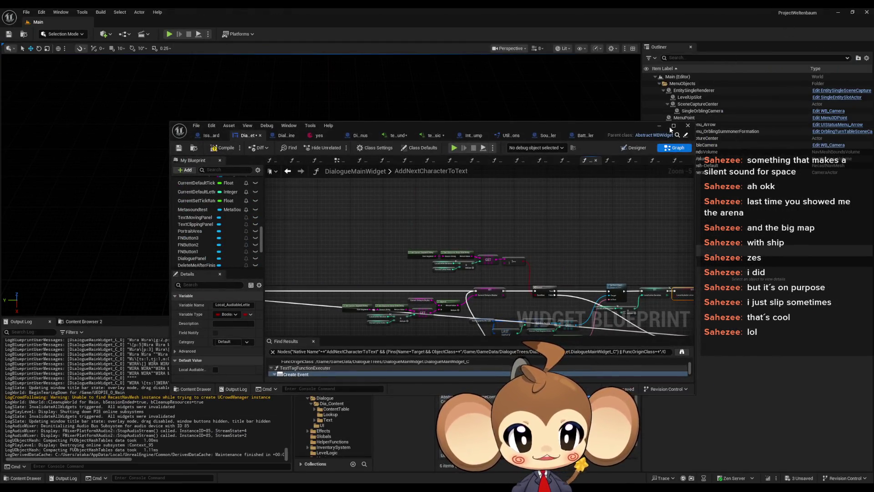
click(671, 126)
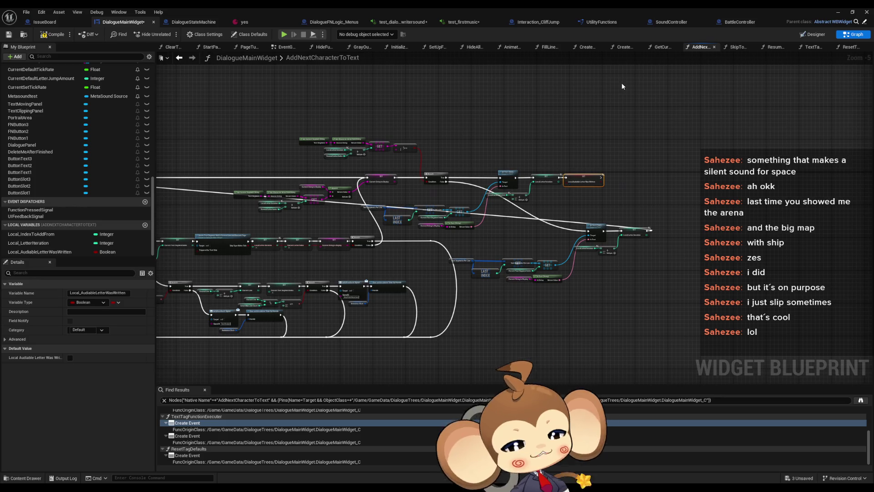
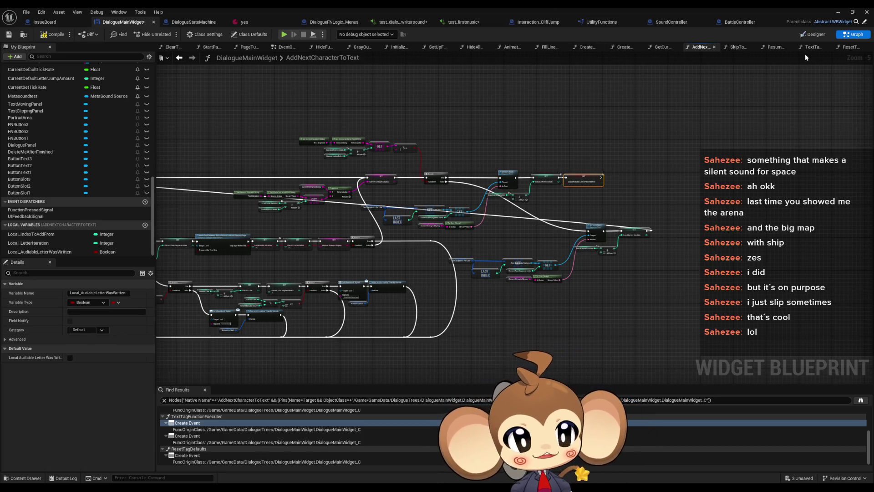
Play-test from Load Game, advance the Mira test dialogue, then stop the session
click(837, 13)
click(171, 36)
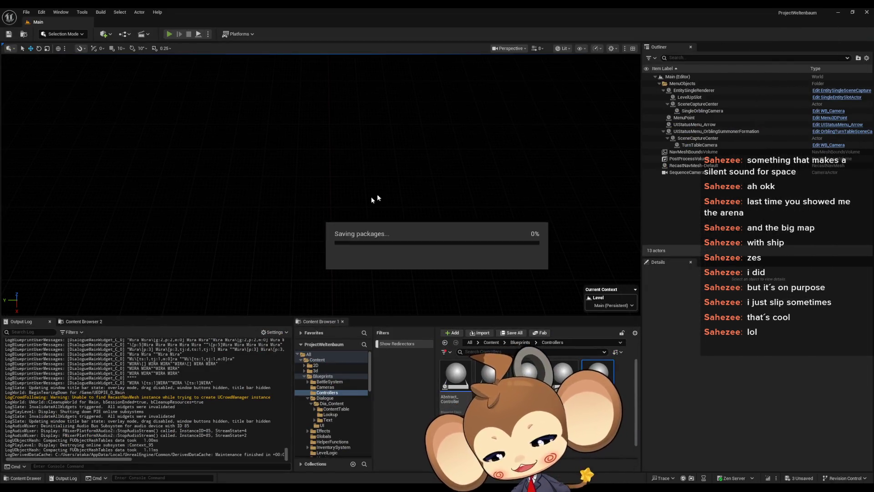
click(83, 271)
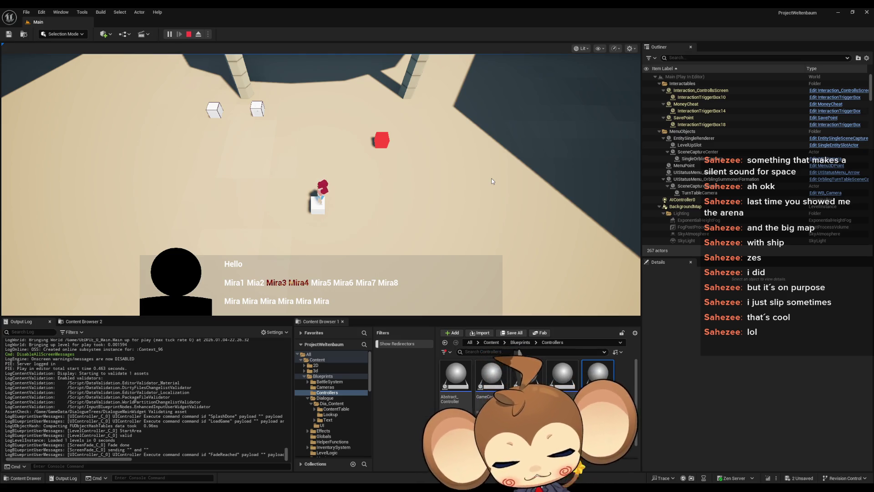
click(491, 181)
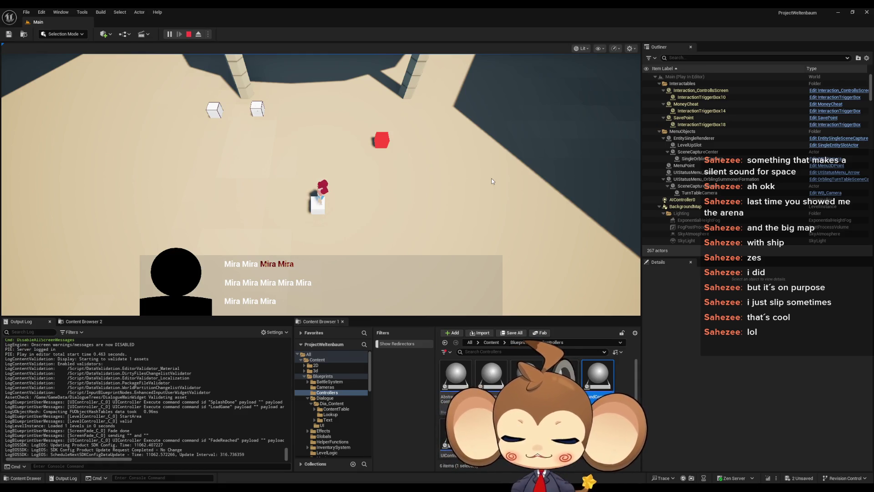
click(189, 34)
Bring DialogueMainWidget back up and survey the AddNextCharacterToText graph
click(349, 463)
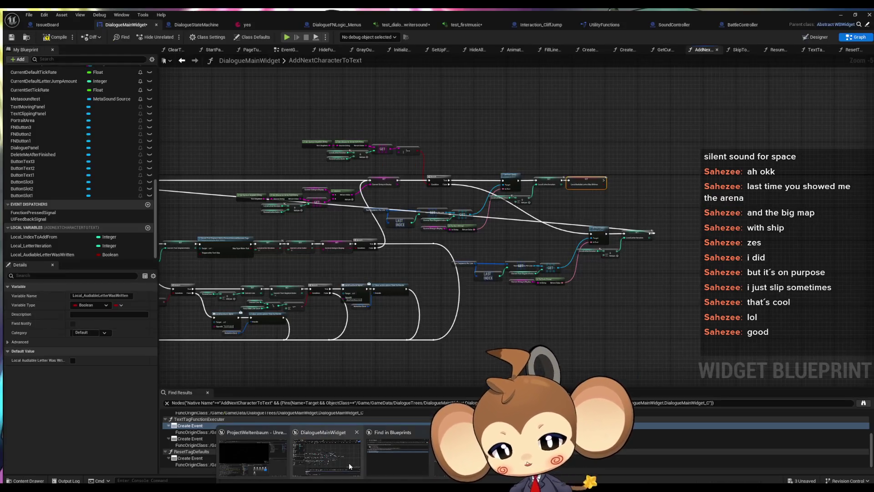
drag(248, 195, 473, 179)
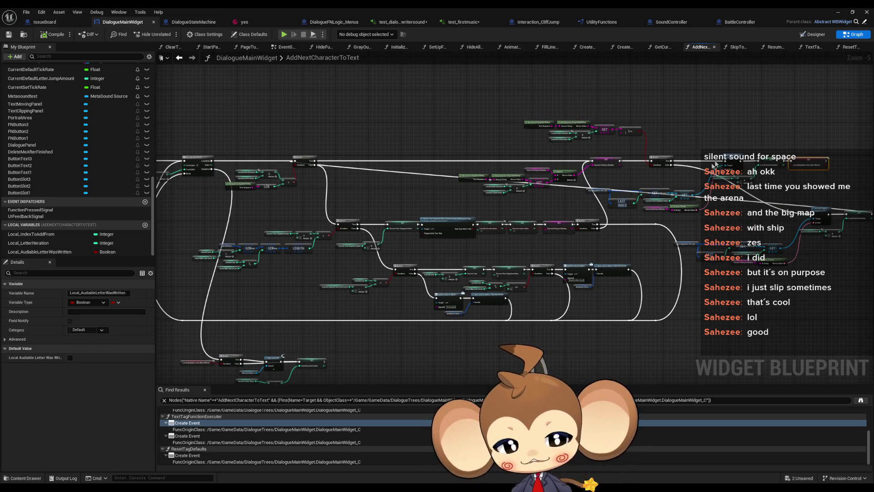
drag(814, 169, 624, 184)
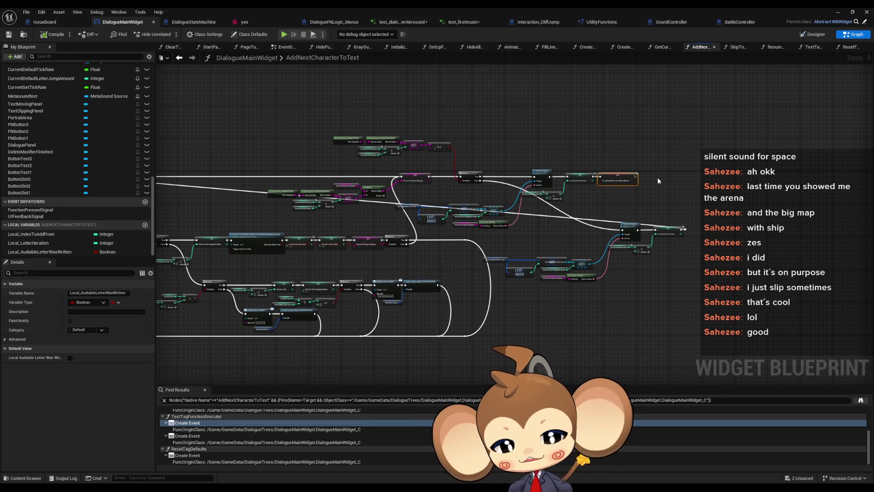
drag(333, 158, 583, 143)
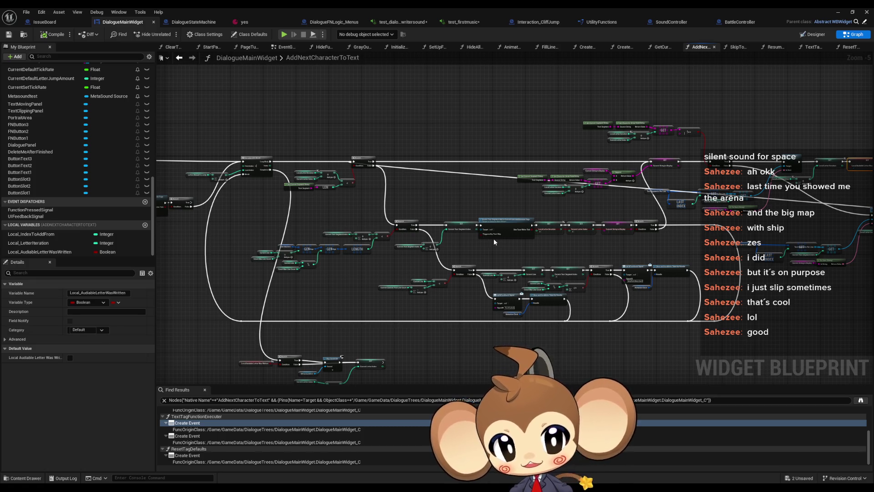
scroll(687, 307, up, 4)
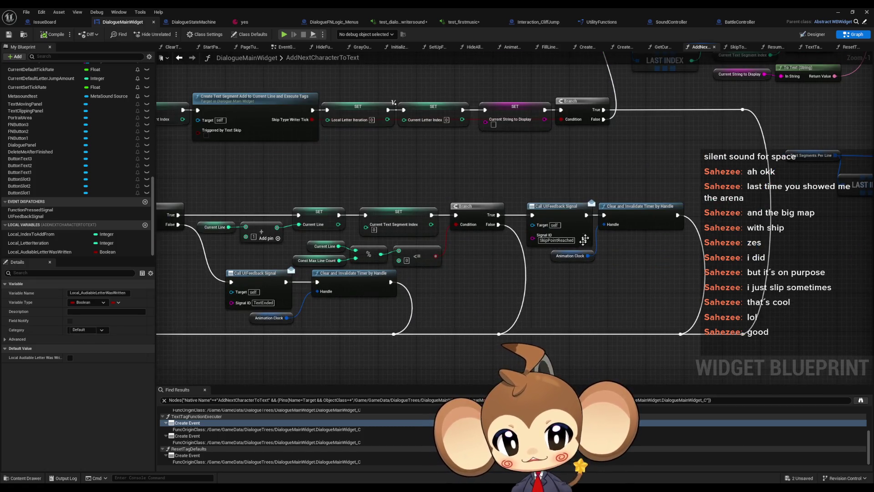
scroll(576, 252, down, 2)
scroll(578, 253, down, 1)
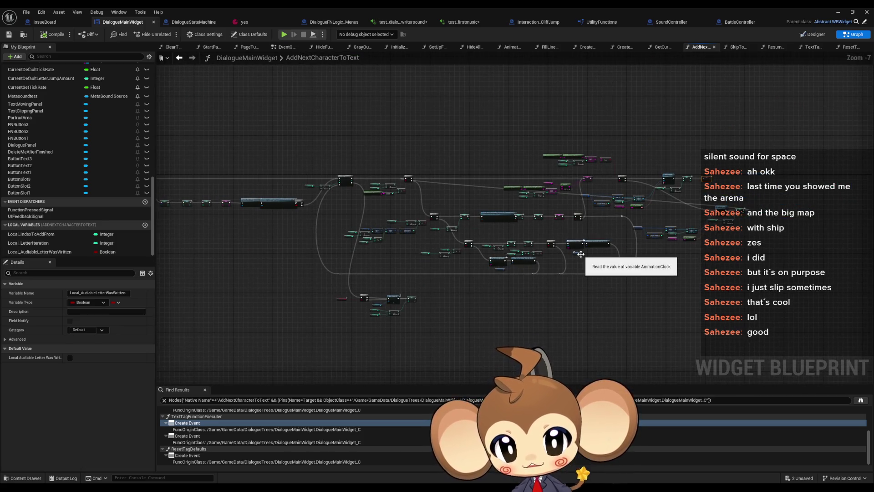
scroll(582, 255, down, 1)
Locate the line-count branches and select the UIFeedback call and timer-clearing node
drag(483, 310, 575, 275)
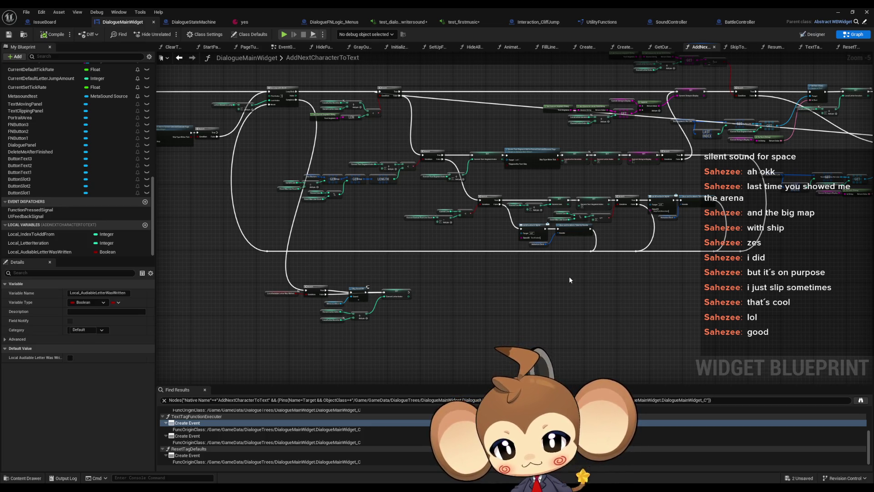
mouse_move(569, 276)
mouse_down()
mouse_move(229, 339)
mouse_move(757, 319)
mouse_up()
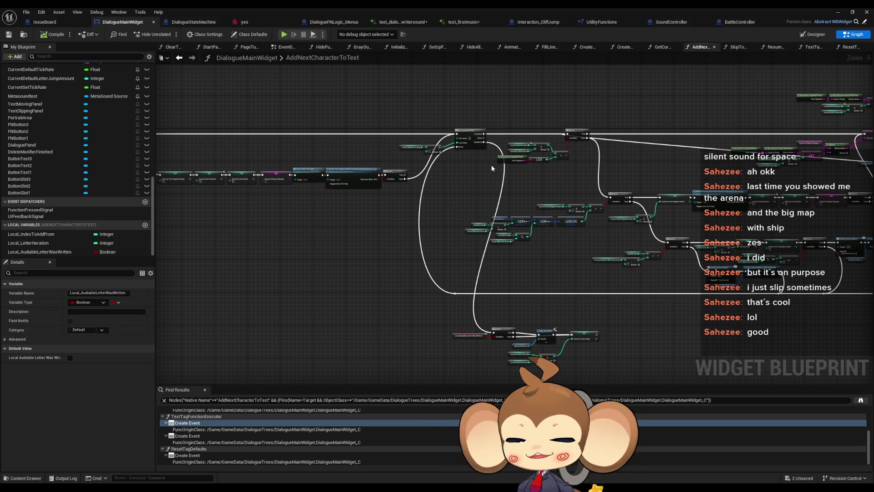
drag(456, 162, 545, 202)
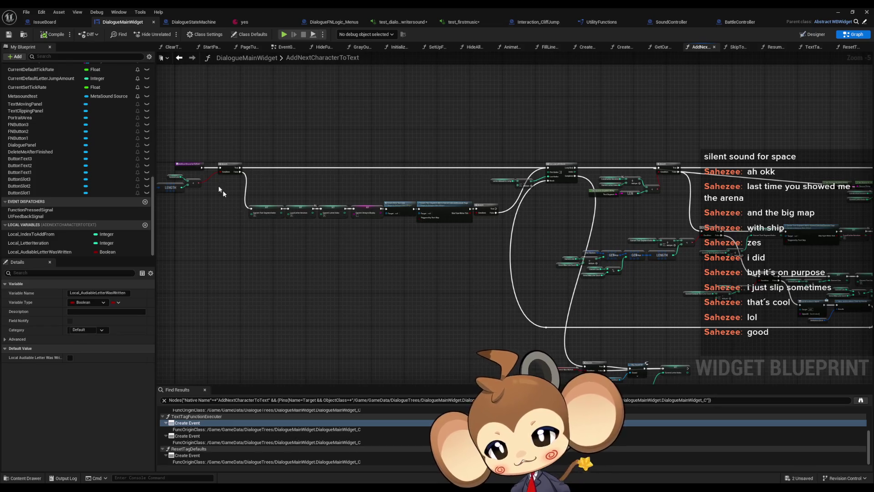
scroll(223, 190, up, 2)
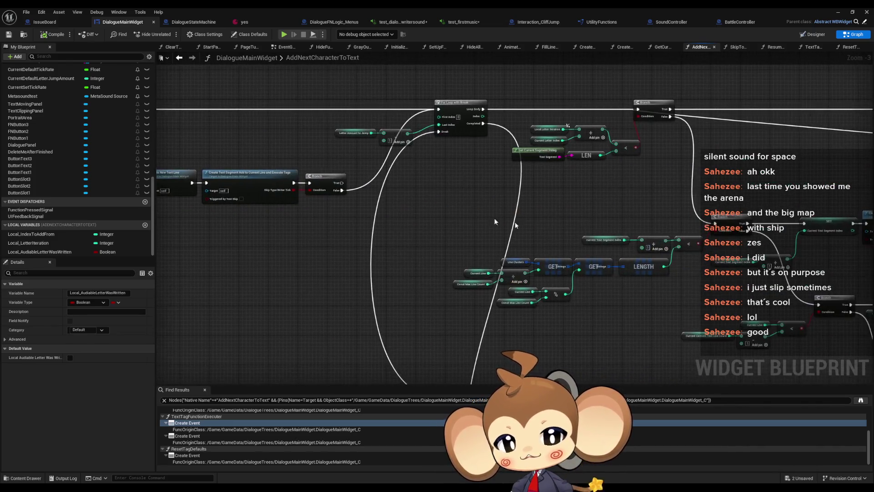
drag(495, 222, 524, 256)
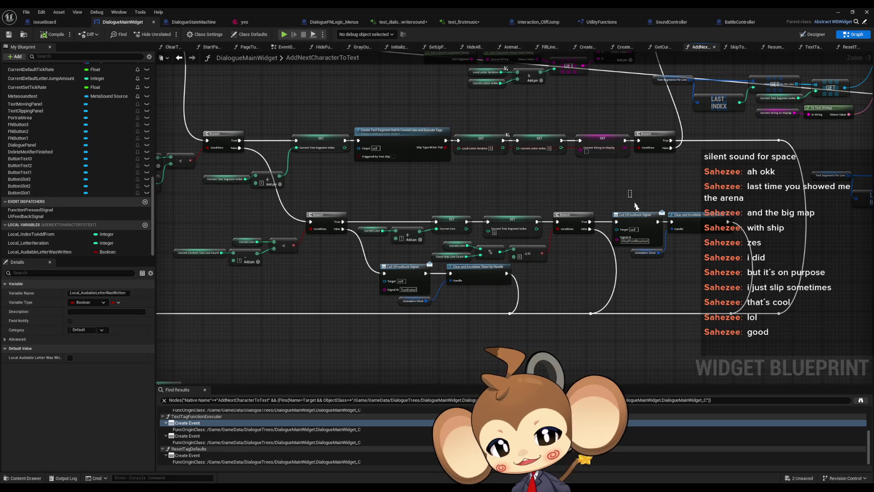
drag(636, 206, 665, 250)
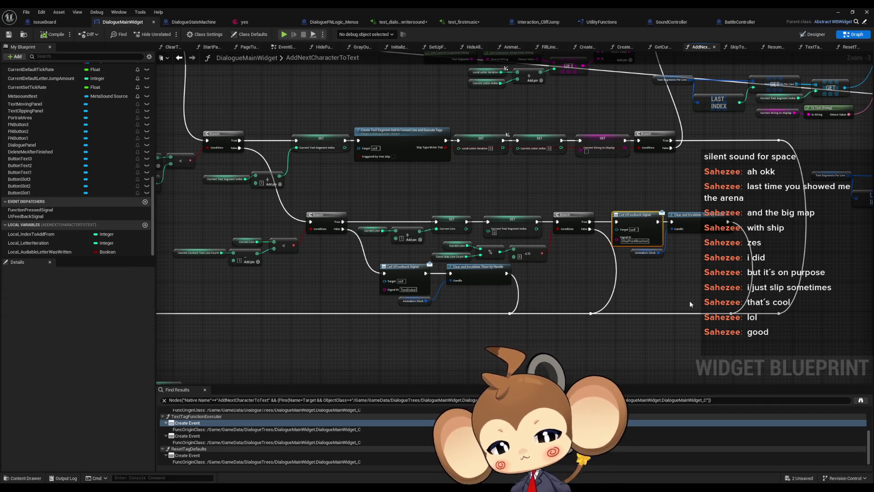
click(701, 225)
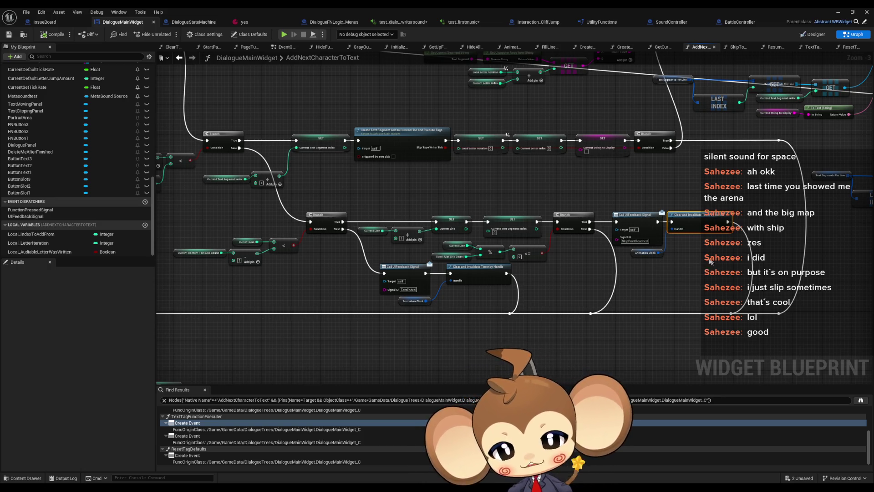
Add a Print String reading 'Error at the end' after Clear and Invalidate Timer
drag(729, 223, 734, 225)
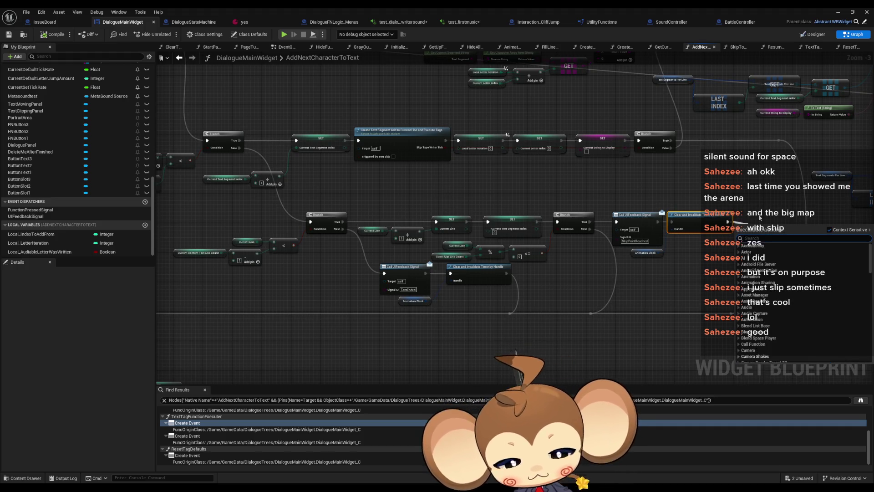
text(print)
key(Return)
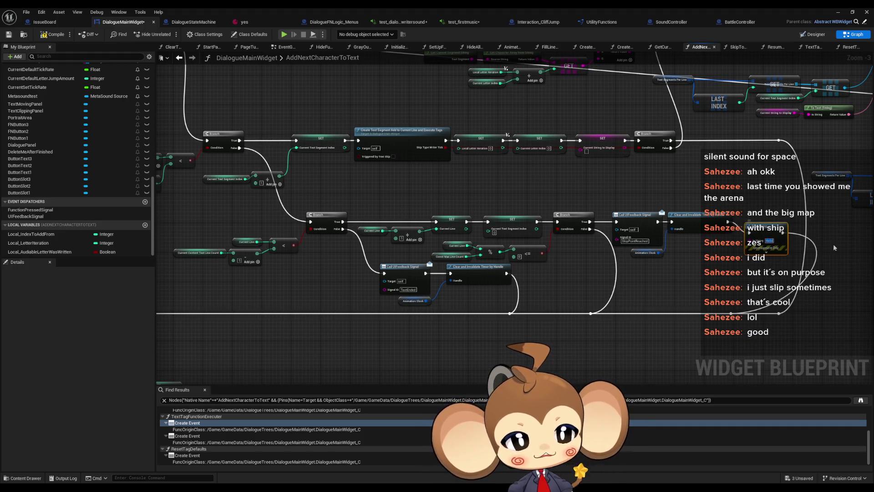
text(Error)
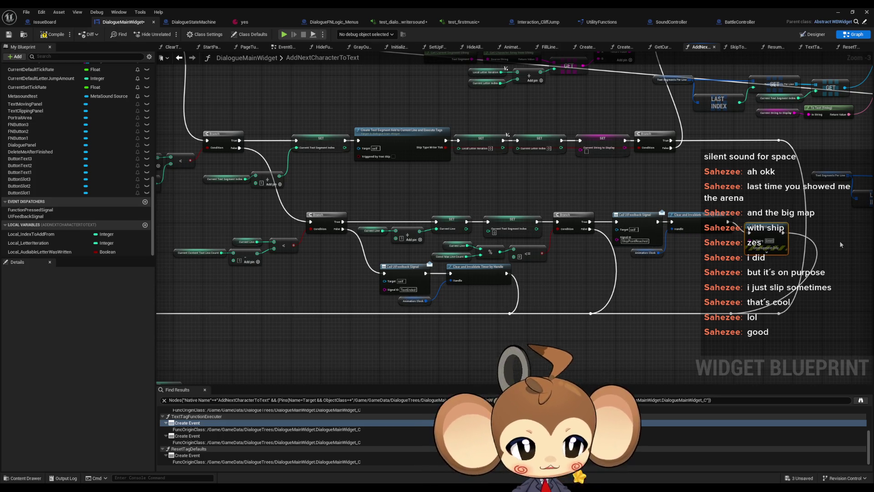
text( at the end)
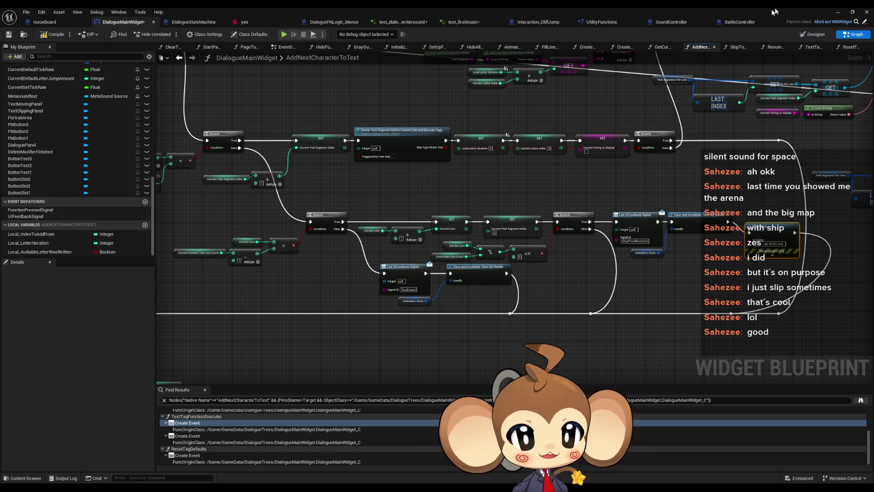
click(839, 13)
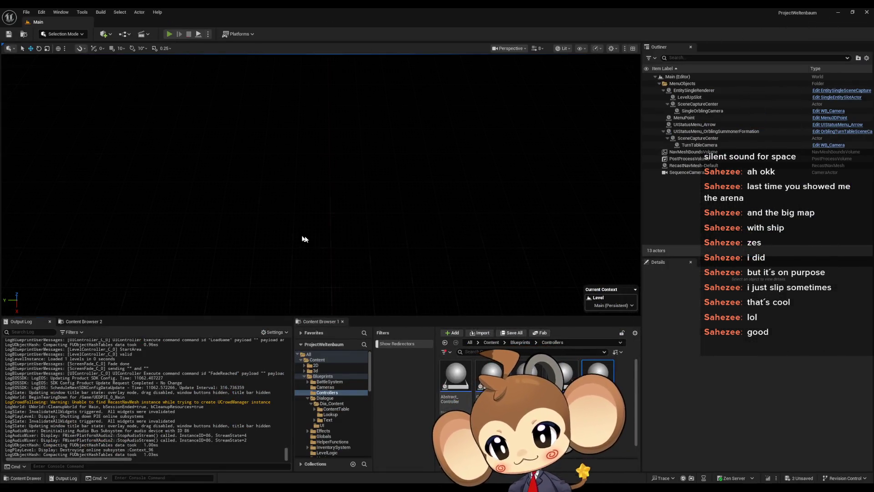
Play through the test dialogue with a cleared Output Log to catch the end-of-text error
key(alt+p)
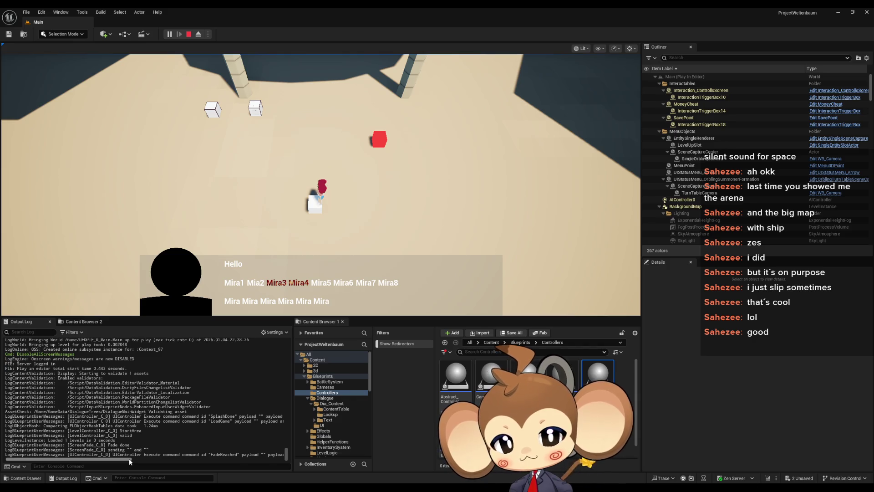
click(335, 304)
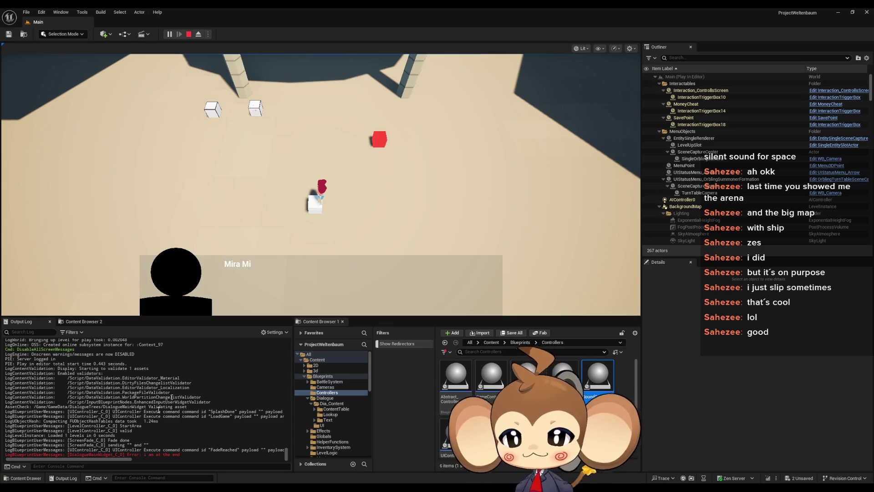
right_click(218, 415)
click(245, 334)
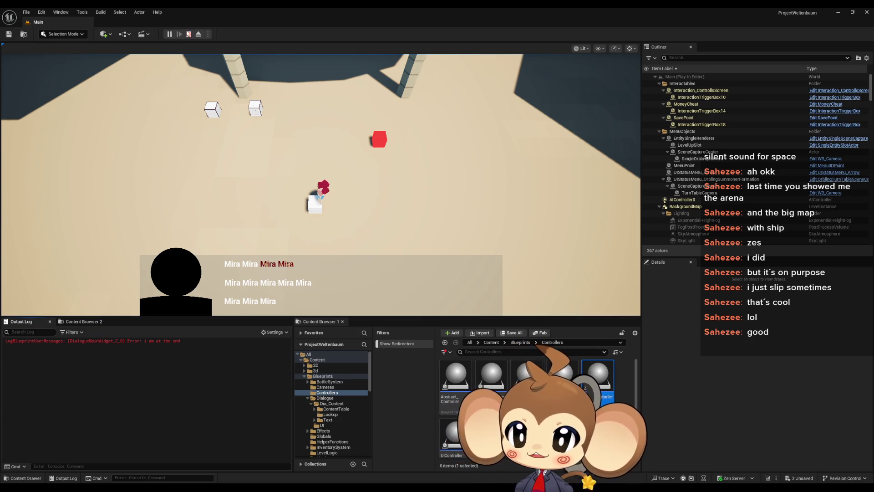
key(Escape)
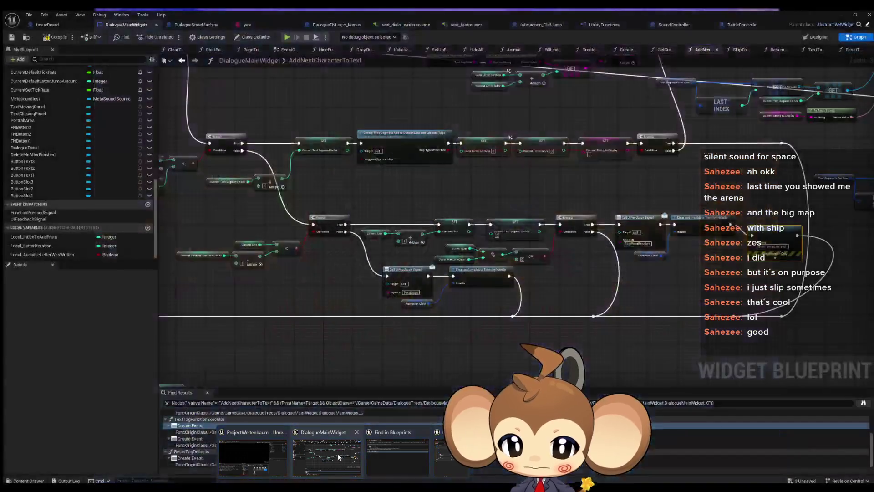
drag(677, 275, 570, 260)
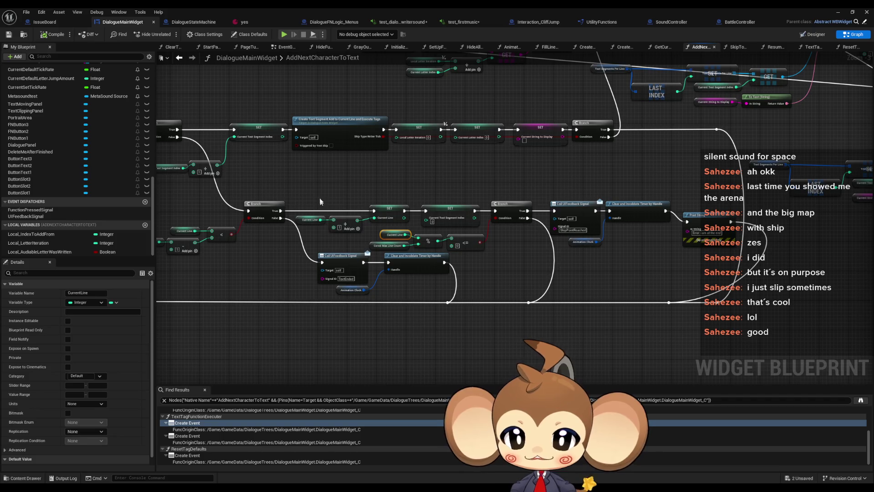
drag(314, 194, 386, 230)
scroll(353, 238, down, 3)
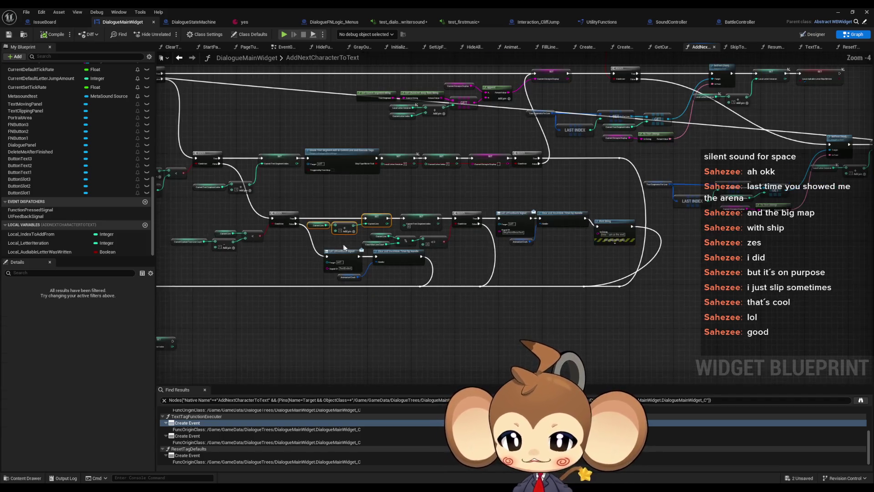
scroll(399, 241, up, 2)
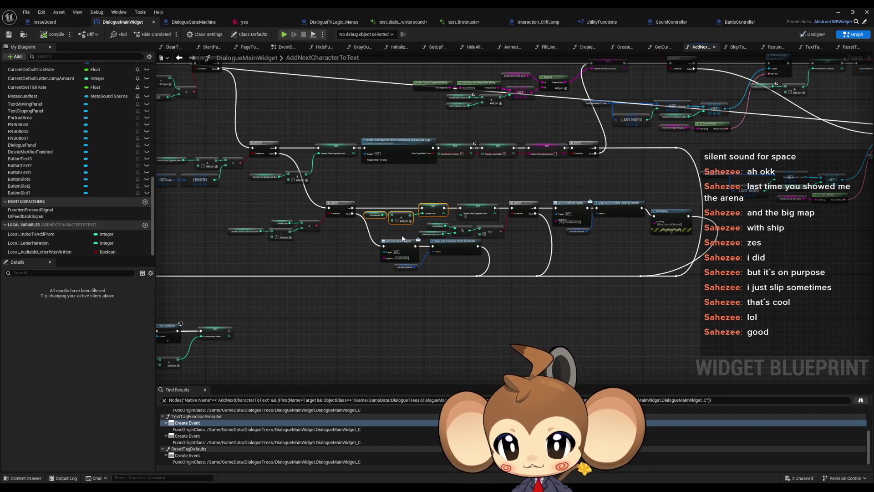
scroll(402, 237, up, 4)
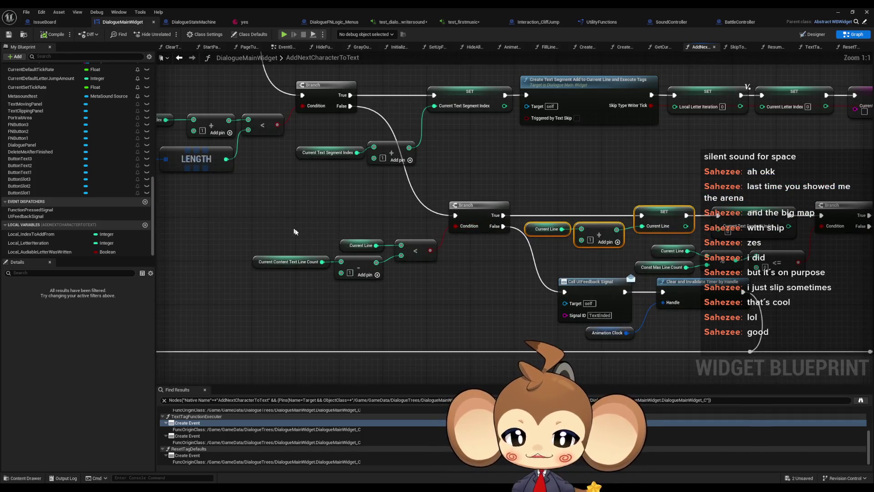
drag(251, 237, 437, 282)
scroll(344, 215, down, 3)
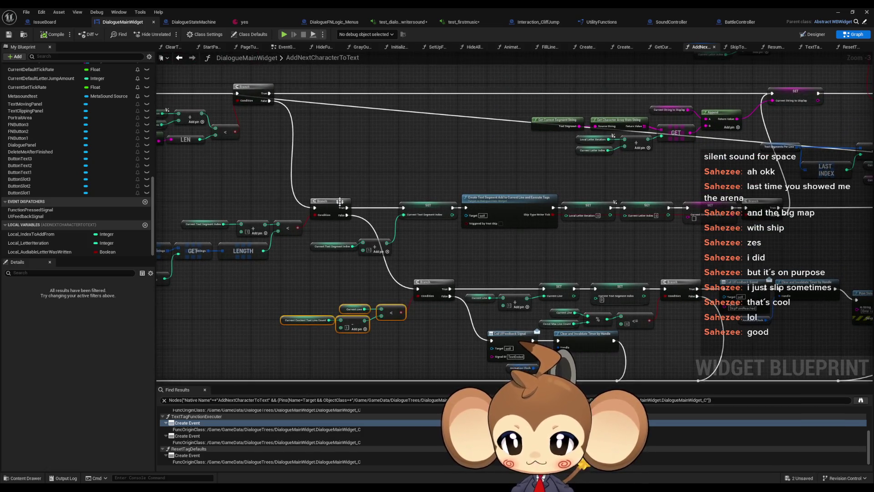
mouse_move(340, 201)
mouse_down()
mouse_move(621, 154)
mouse_move(567, 241)
mouse_move(449, 220)
mouse_up()
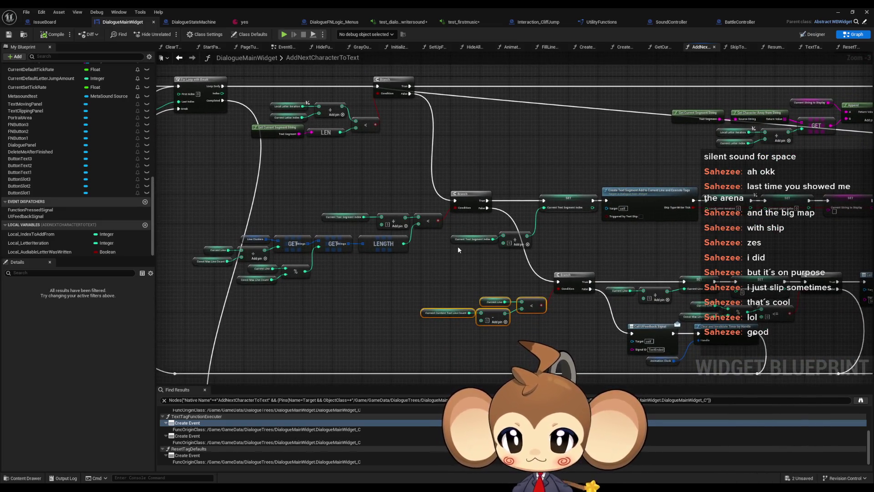
scroll(457, 248, down, 3)
scroll(460, 263, up, 2)
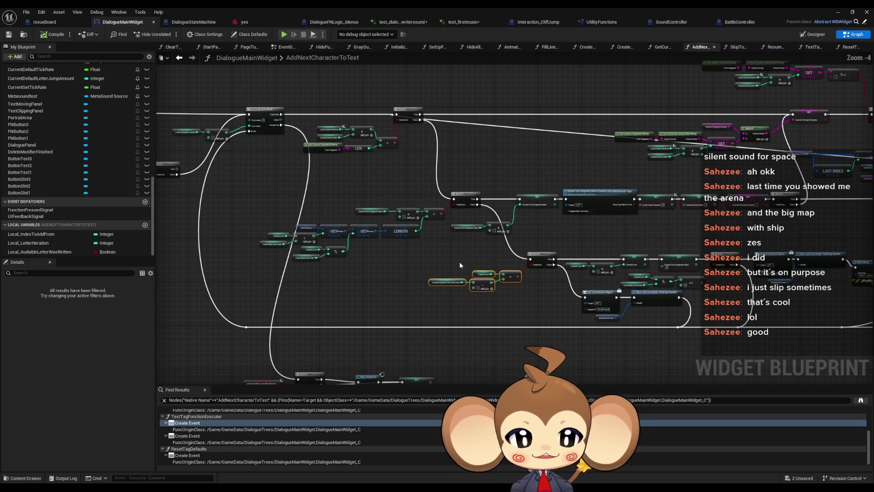
mouse_move(468, 254)
mouse_down()
mouse_move(480, 230)
mouse_move(466, 232)
mouse_up()
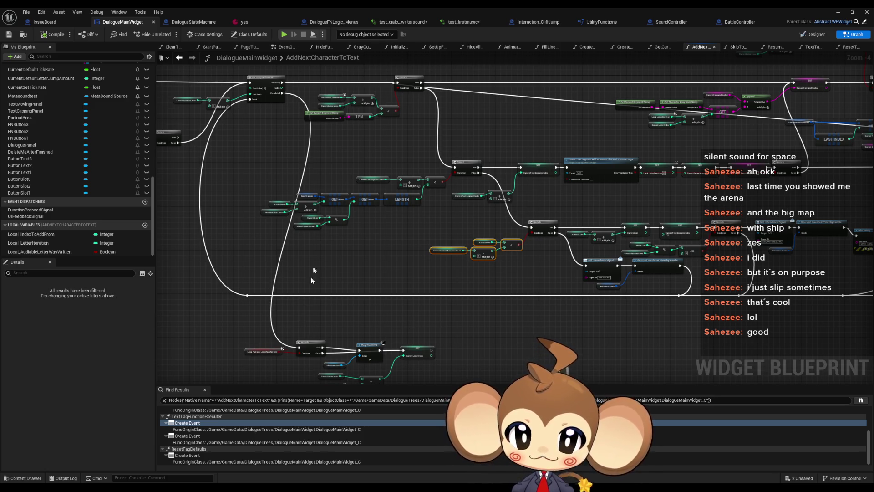
scroll(379, 181, up, 5)
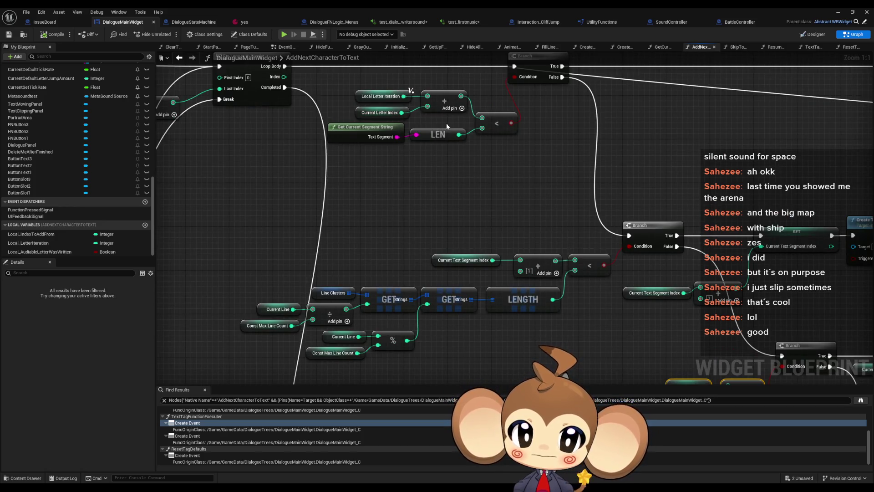
drag(446, 122, 410, 166)
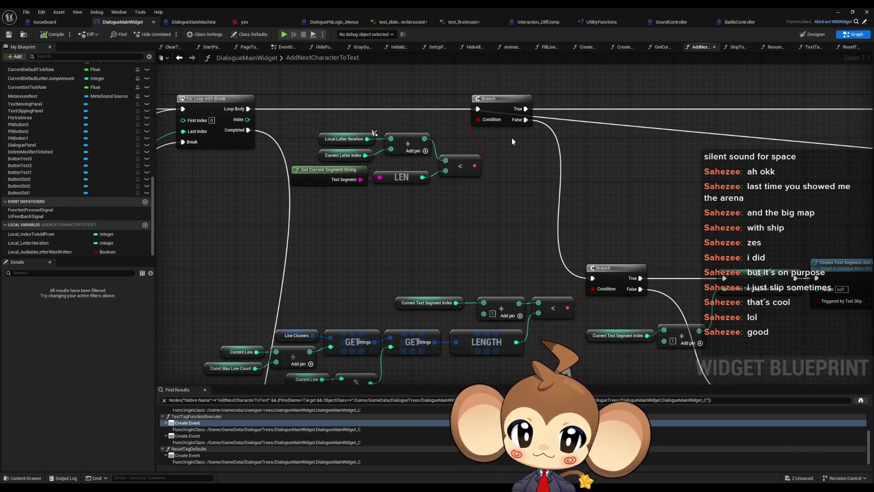
scroll(482, 177, down, 2)
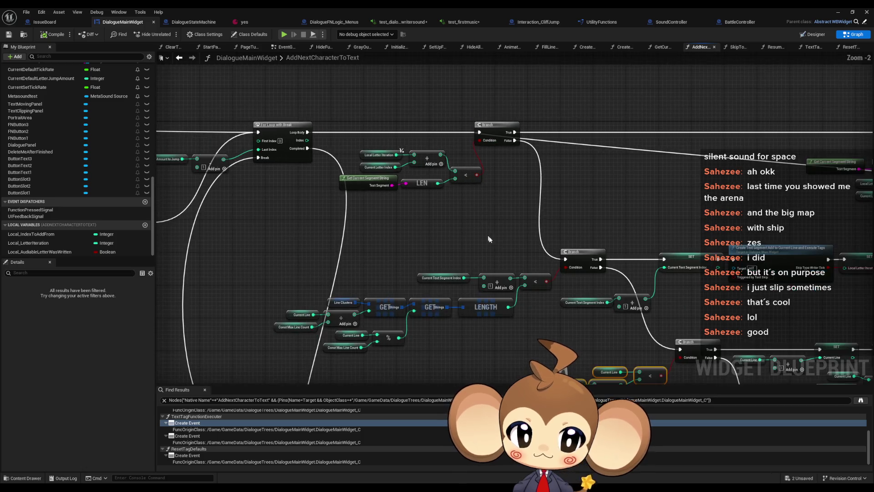
drag(482, 177, 419, 168)
click(604, 244)
mouse_move(604, 244)
mouse_down()
mouse_move(378, 214)
mouse_move(360, 219)
mouse_move(405, 196)
mouse_up()
scroll(405, 197, down, 3)
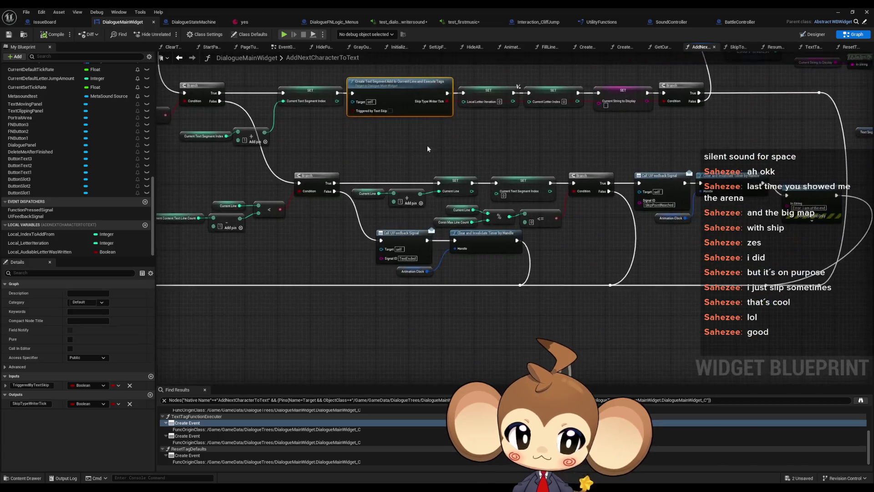
drag(478, 192, 483, 196)
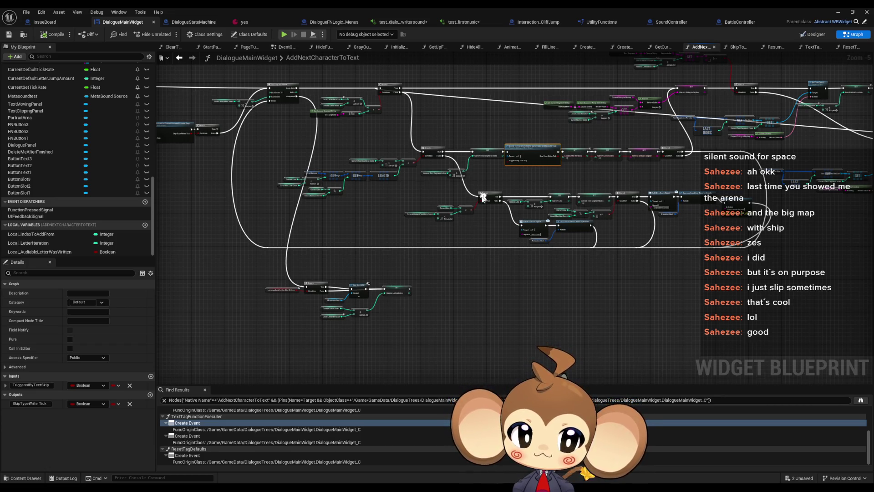
scroll(483, 161, up, 2)
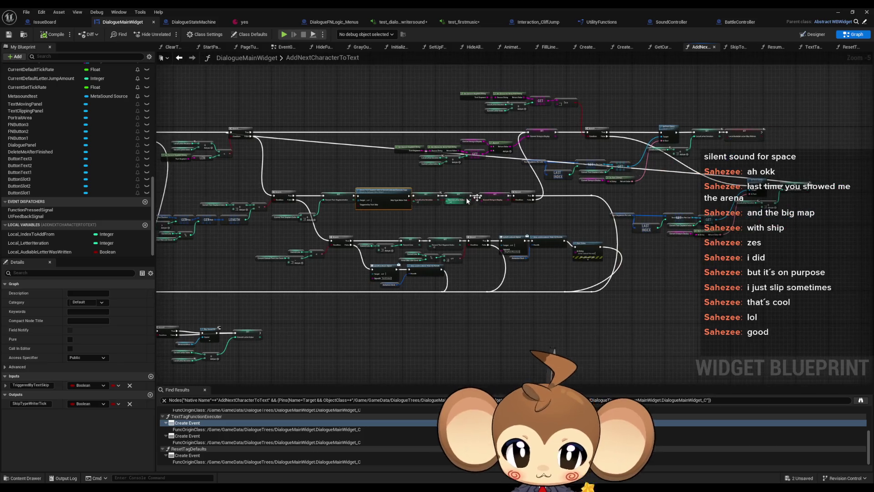
drag(483, 161, 480, 204)
drag(229, 201, 387, 182)
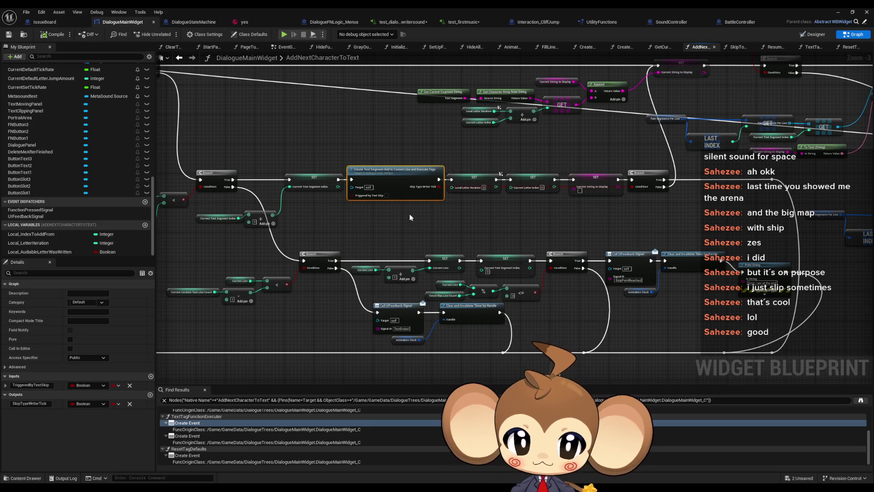
scroll(367, 213, up, 3)
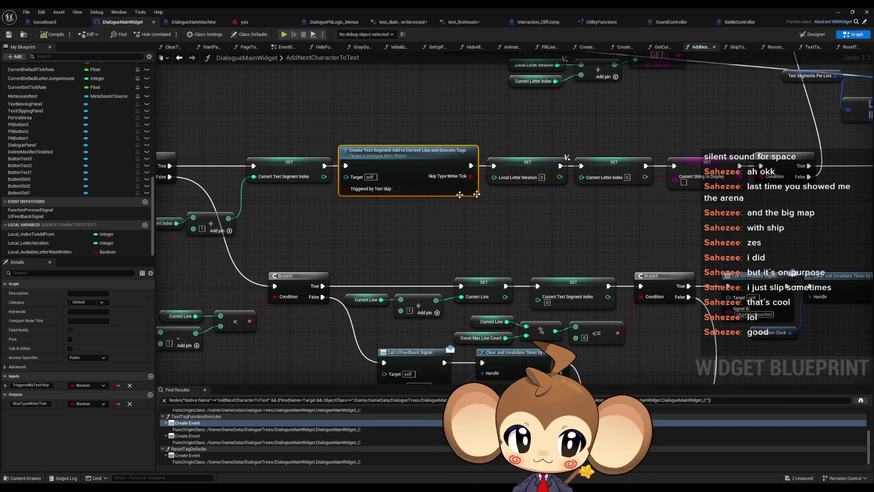
click(681, 243)
scroll(681, 243, down, 3)
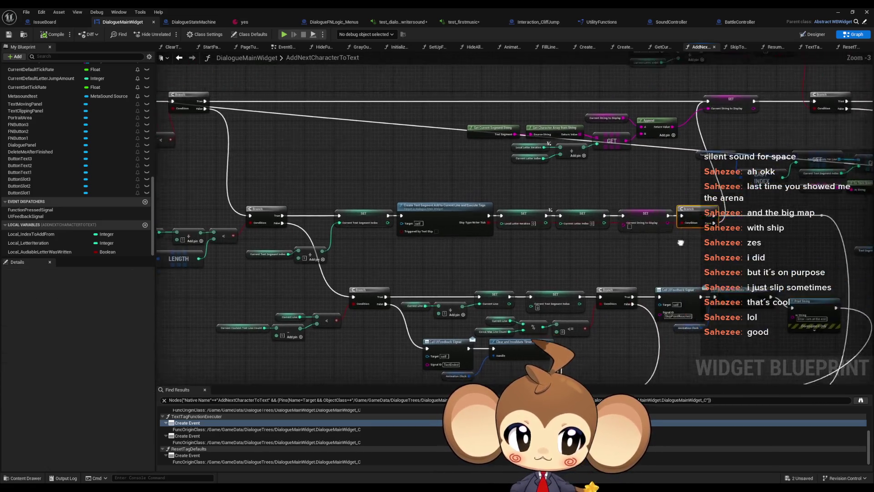
drag(681, 243, 658, 254)
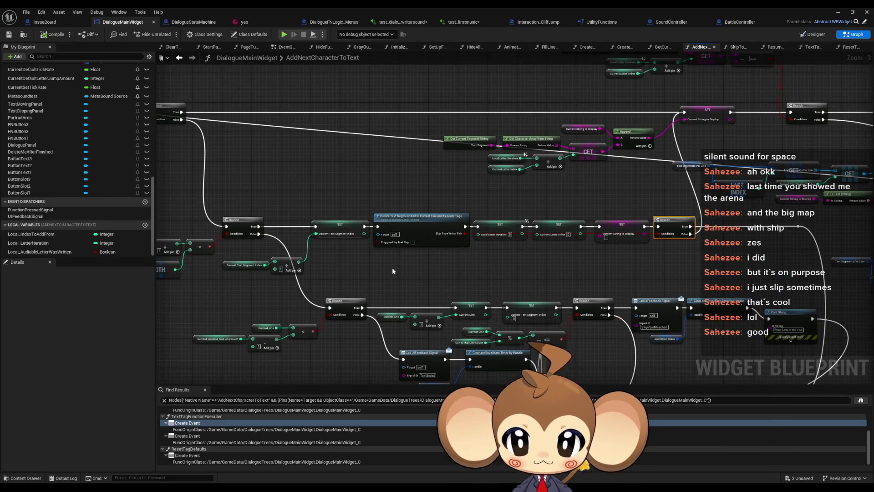
drag(392, 267, 629, 240)
scroll(324, 205, up, 2)
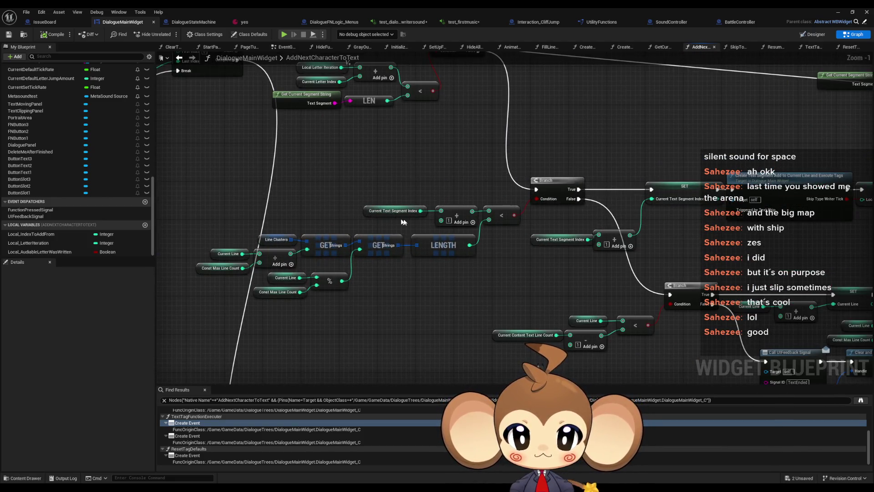
mouse_move(403, 221)
mouse_down()
mouse_move(503, 244)
mouse_move(328, 181)
mouse_move(555, 218)
mouse_up()
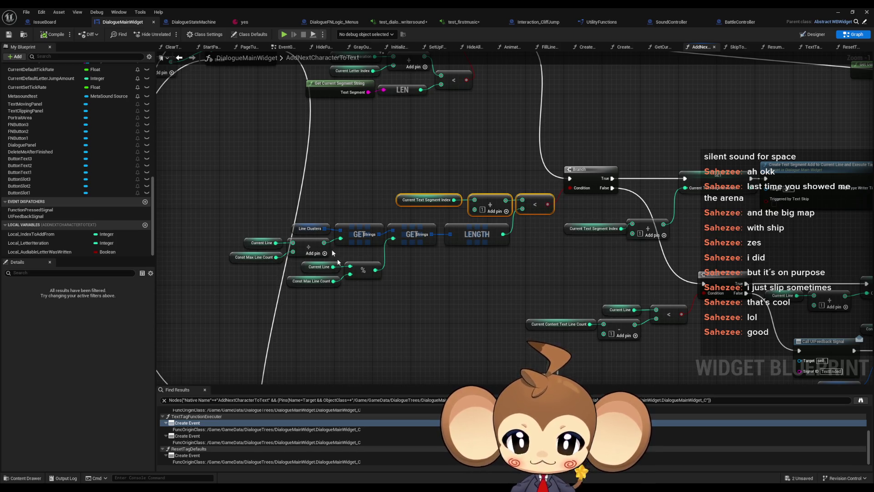
drag(373, 262, 318, 254)
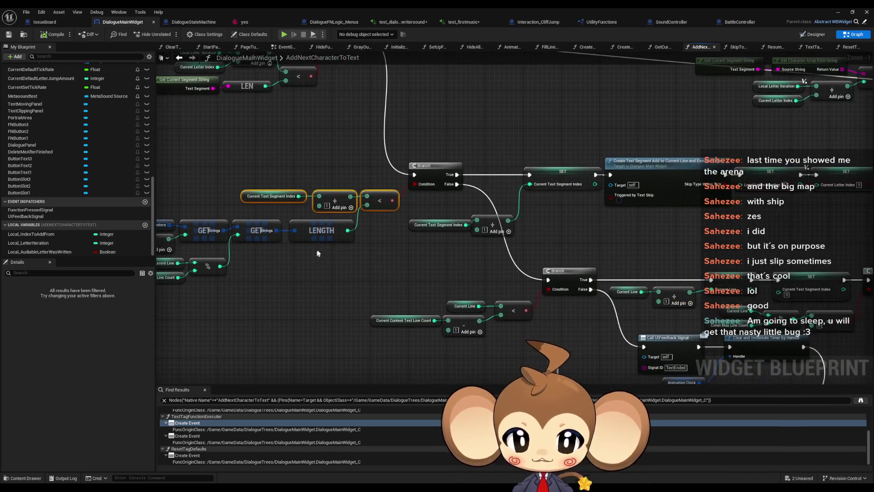
mouse_move(411, 243)
mouse_down()
mouse_move(360, 200)
mouse_move(385, 142)
mouse_up()
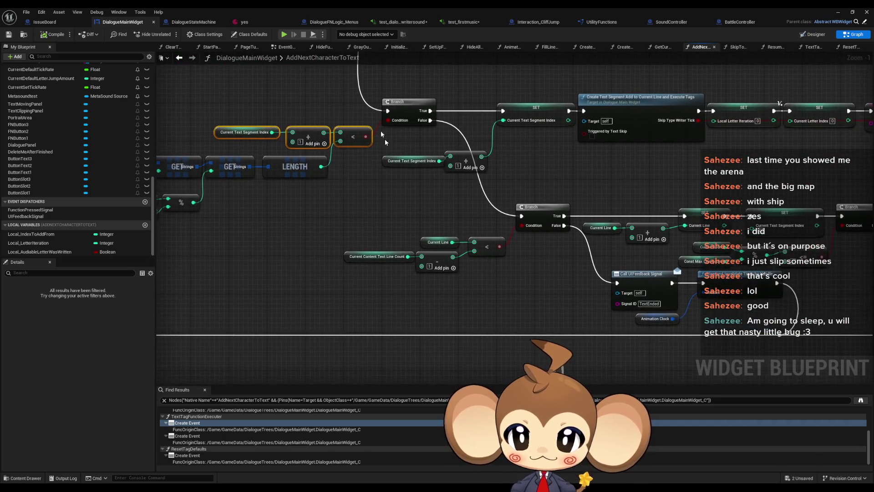
drag(548, 214, 591, 232)
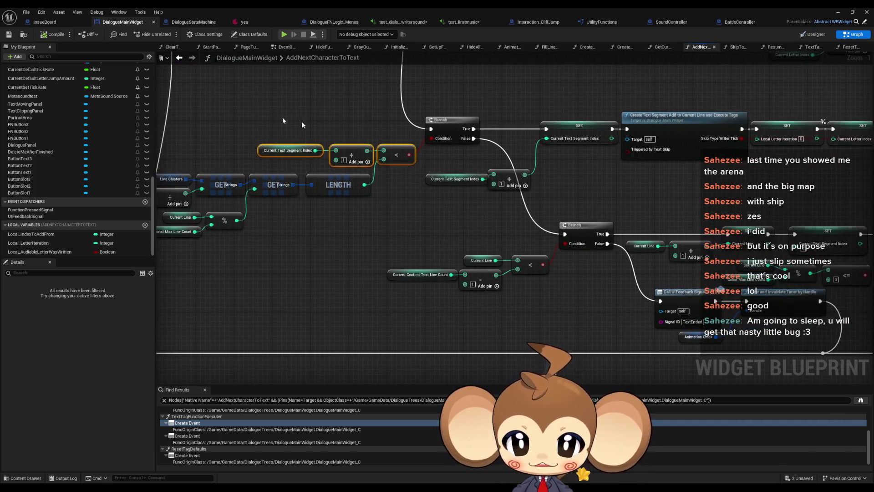
drag(249, 113, 447, 161)
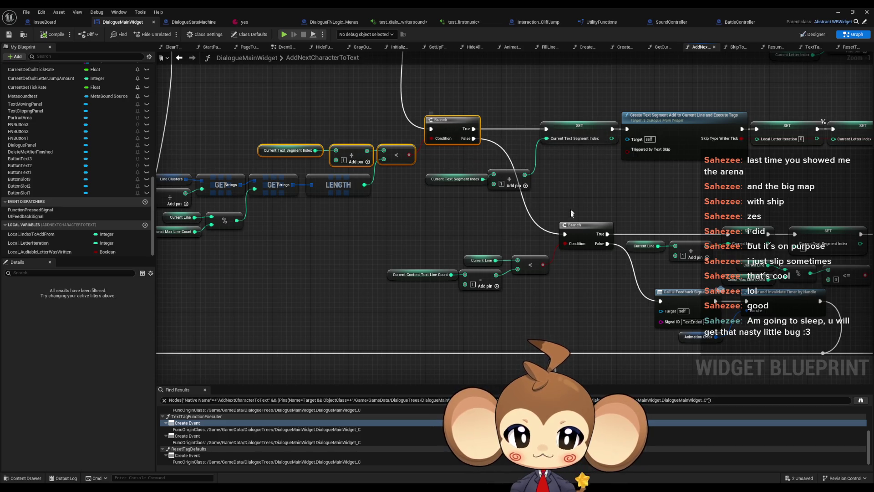
drag(572, 213, 523, 200)
mouse_move(360, 207)
mouse_down()
mouse_move(545, 278)
mouse_move(359, 244)
mouse_up()
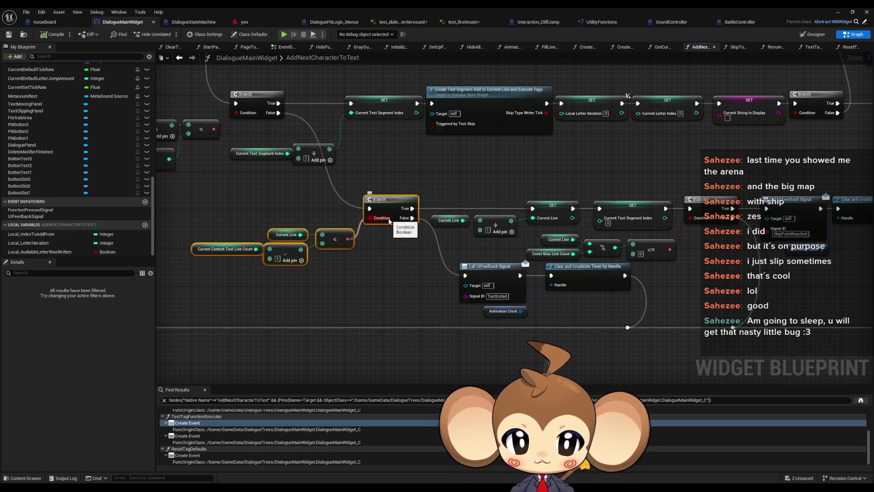
drag(281, 128, 399, 151)
click(378, 119)
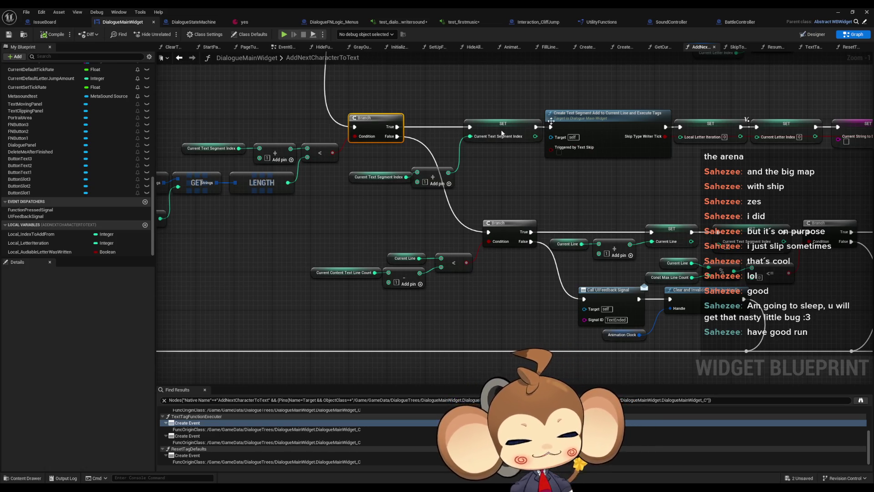
drag(574, 194, 408, 214)
scroll(409, 217, down, 3)
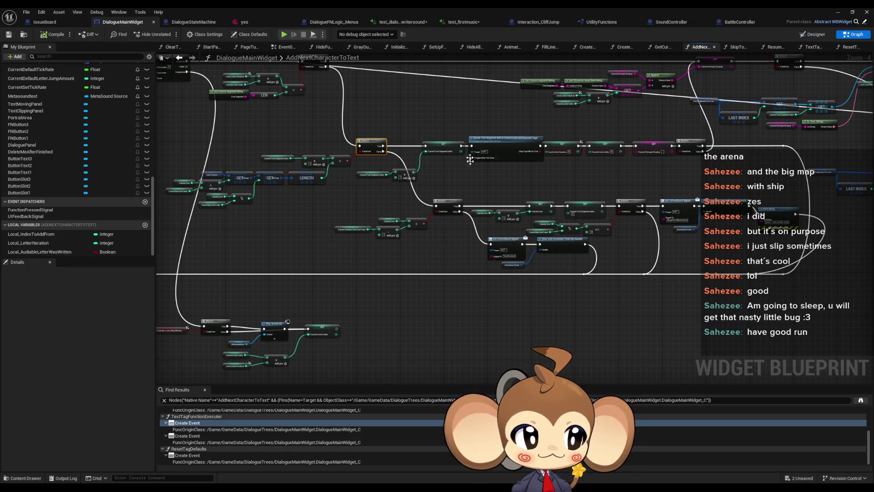
drag(472, 181, 413, 212)
scroll(595, 248, up, 2)
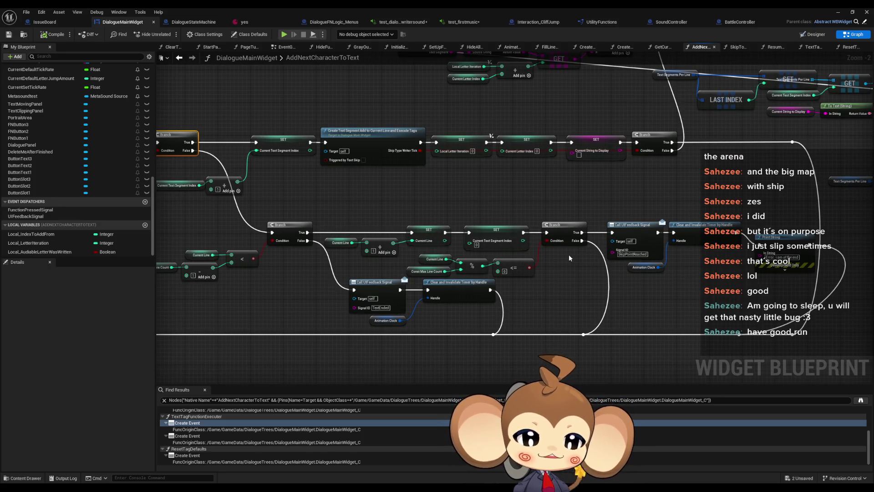
drag(656, 253, 623, 260)
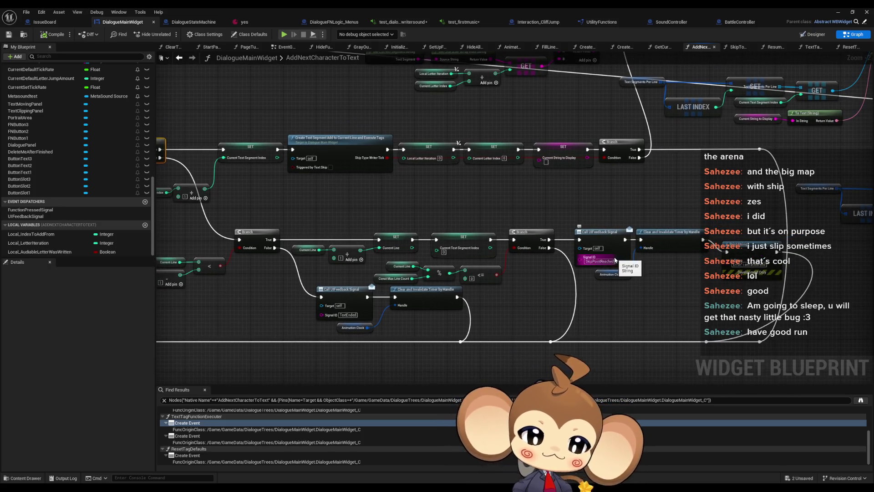
click(610, 252)
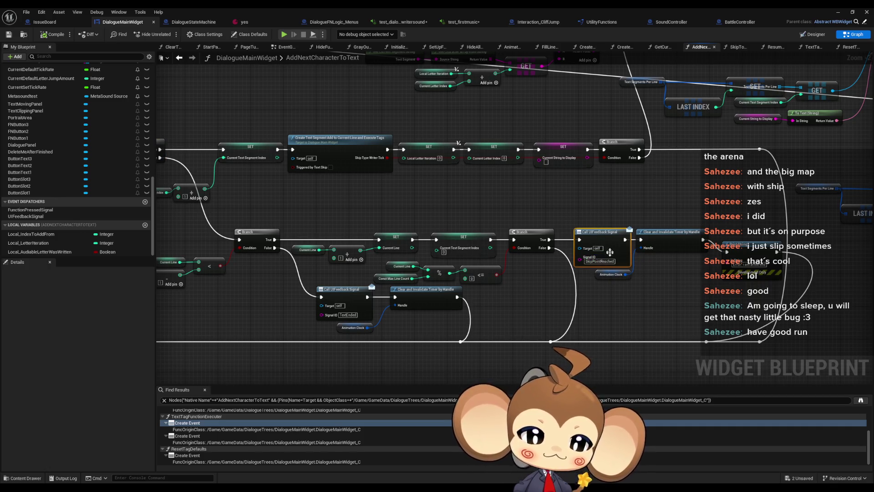
scroll(610, 252, up, 2)
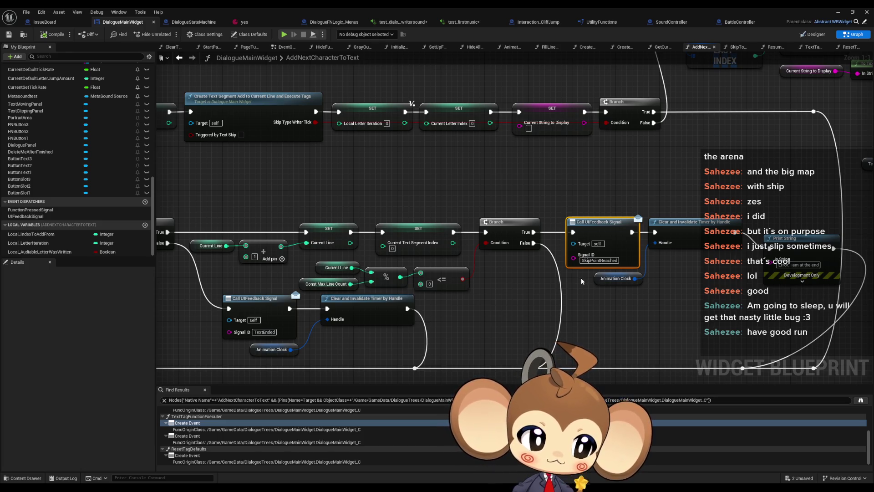
drag(589, 278, 551, 269)
drag(606, 258, 556, 253)
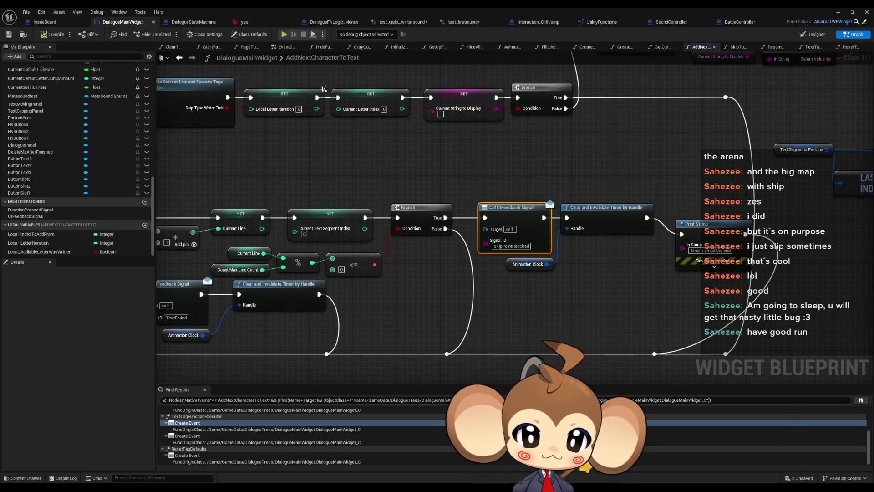
drag(498, 285, 771, 269)
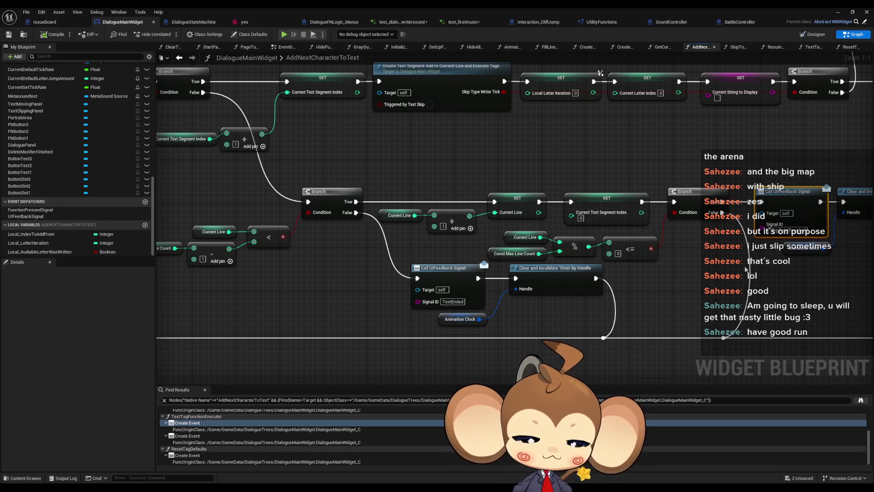
click(513, 237)
click(498, 256)
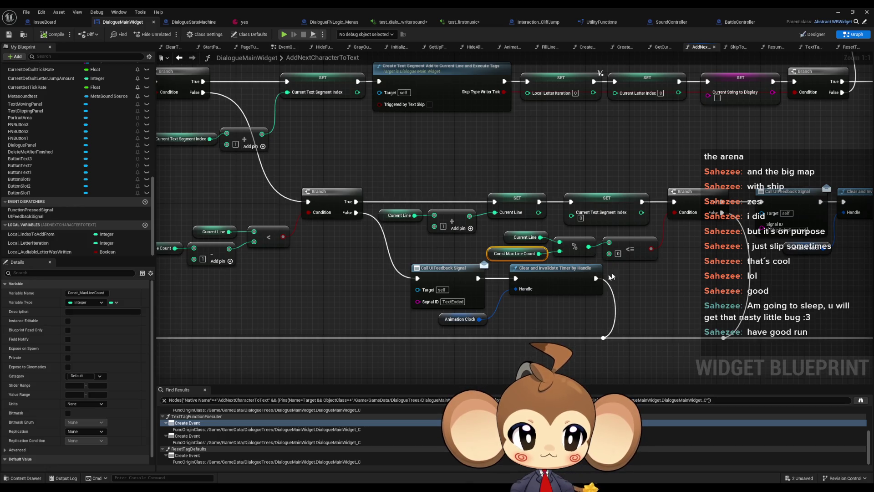
mouse_move(605, 281)
mouse_down()
mouse_move(506, 249)
mouse_move(539, 238)
mouse_up()
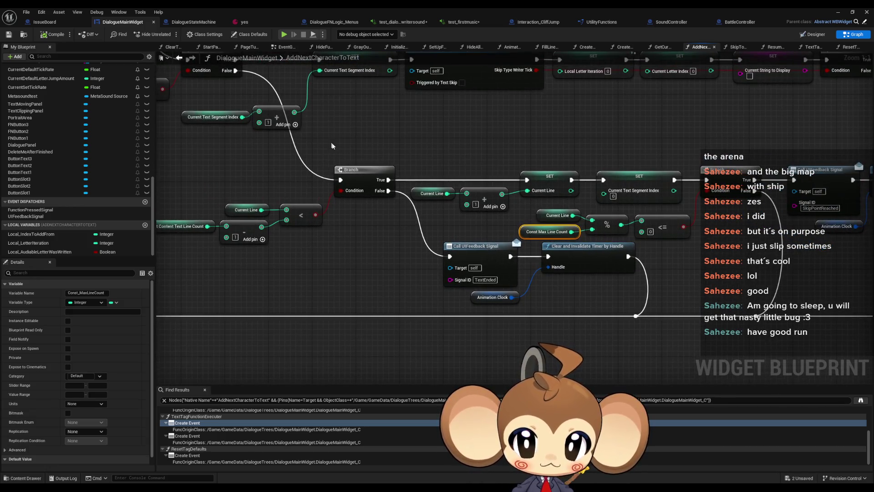
mouse_move(334, 147)
mouse_down()
mouse_move(428, 154)
mouse_move(535, 222)
mouse_move(273, 183)
mouse_move(529, 210)
mouse_up()
scroll(280, 186, down, 2)
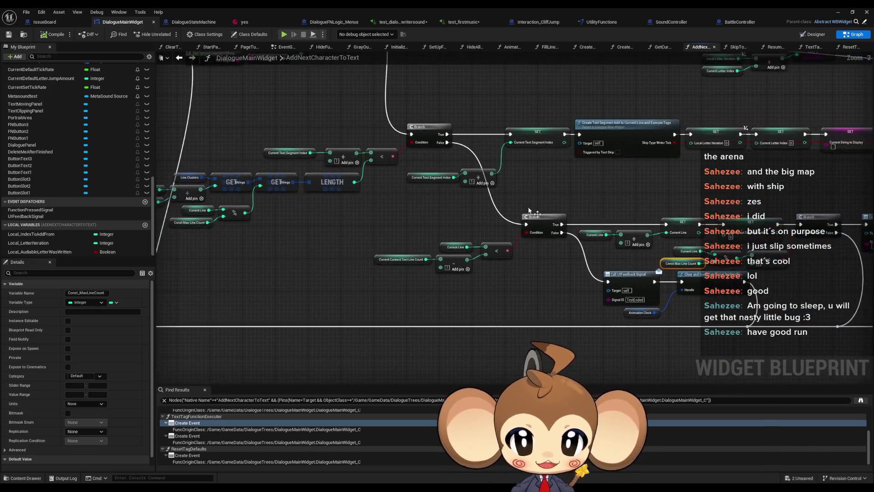
click(420, 130)
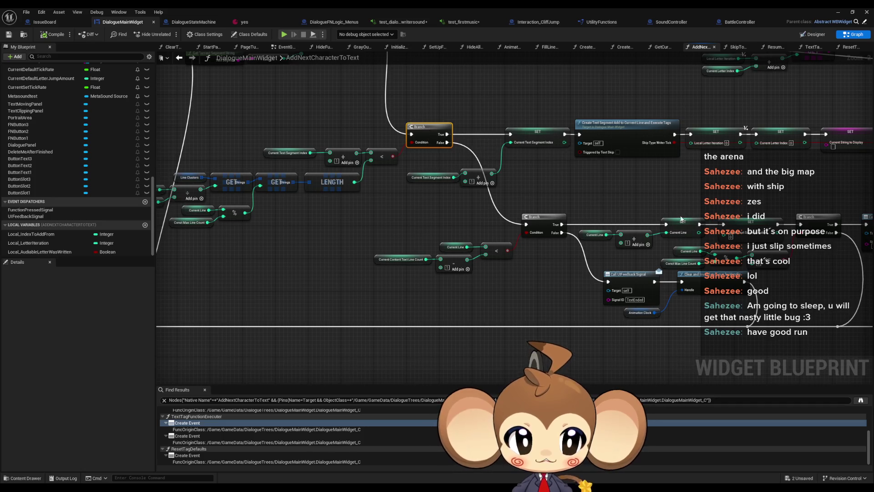
scroll(455, 205, up, 2)
drag(481, 222, 632, 244)
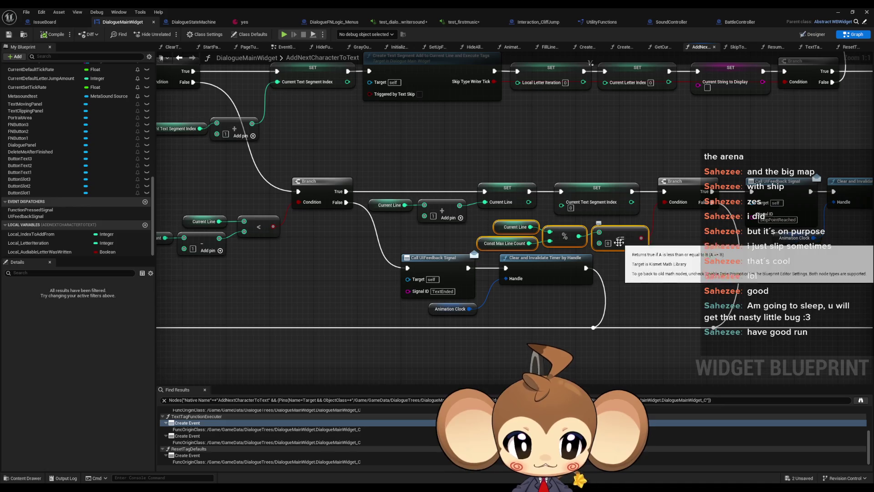
click(460, 189)
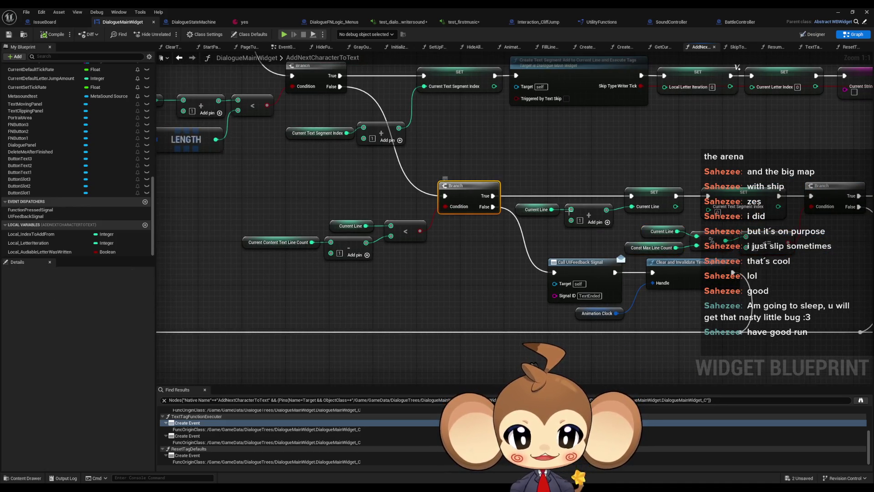
click(726, 232)
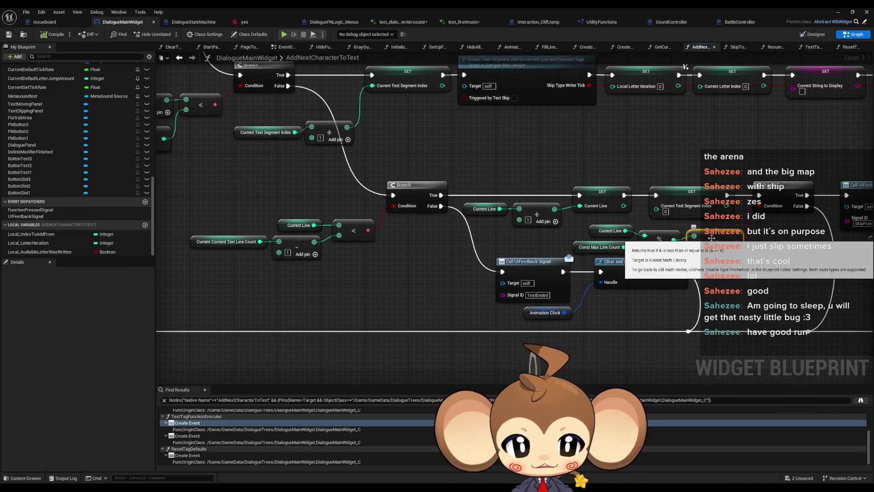
mouse_move(205, 184)
mouse_down()
mouse_move(431, 259)
mouse_move(418, 261)
mouse_up()
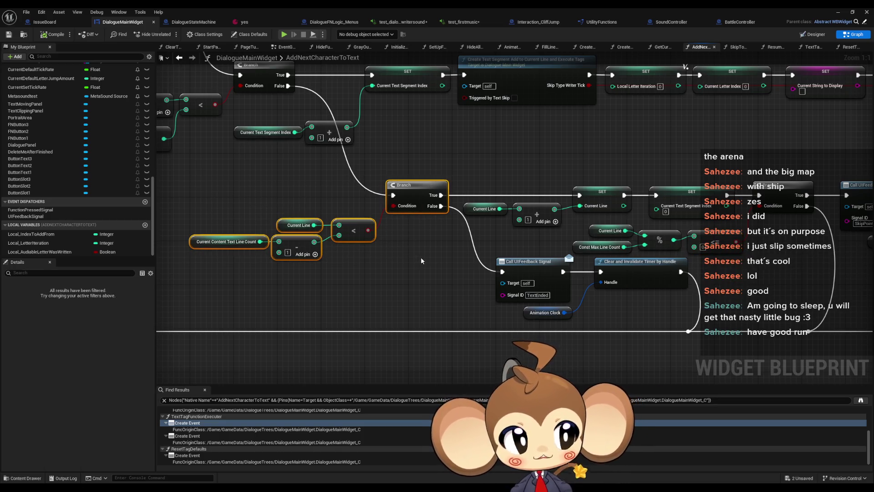
scroll(411, 240, down, 2)
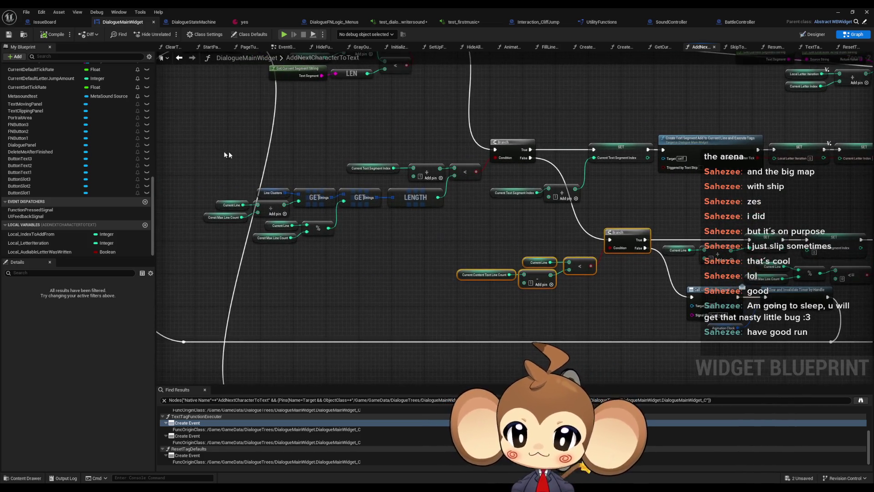
Select the segment-index and line-count Branch nodes with their comparison nodes
mouse_move(224, 152)
mouse_down()
mouse_move(455, 246)
mouse_move(484, 235)
mouse_up()
scroll(387, 186, down, 3)
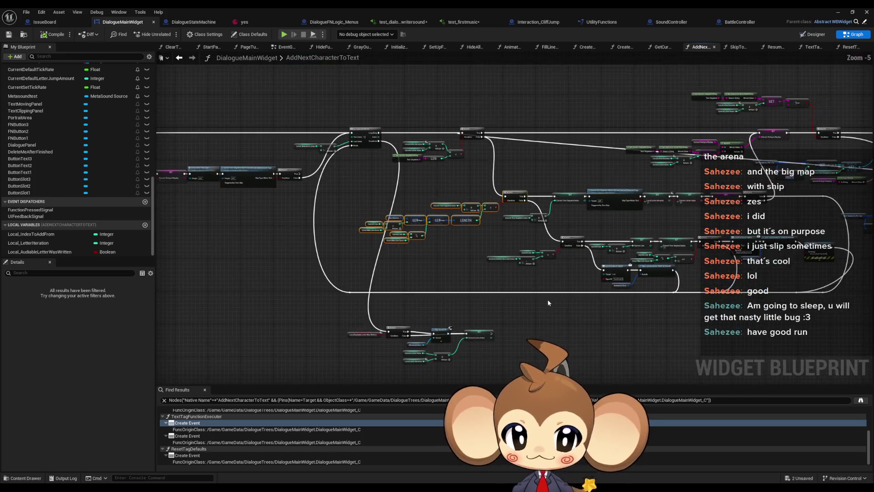
drag(439, 208, 500, 248)
scroll(653, 246, up, 4)
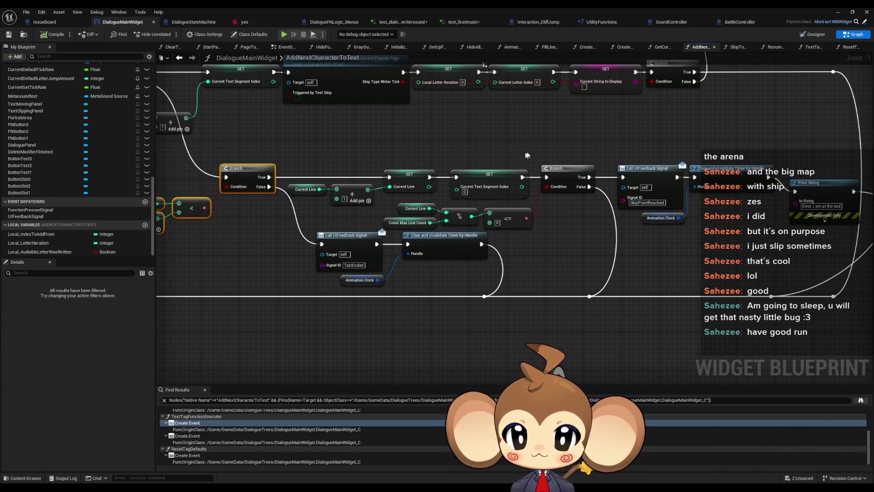
drag(527, 155, 588, 159)
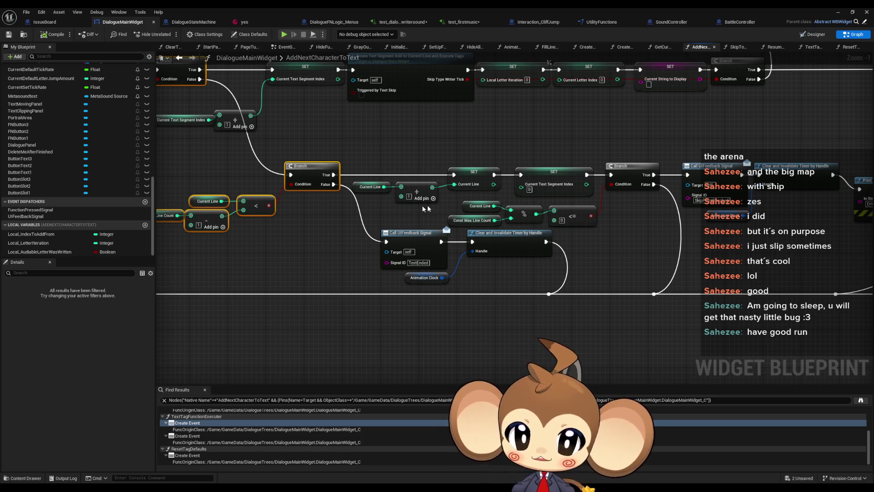
drag(395, 177, 471, 178)
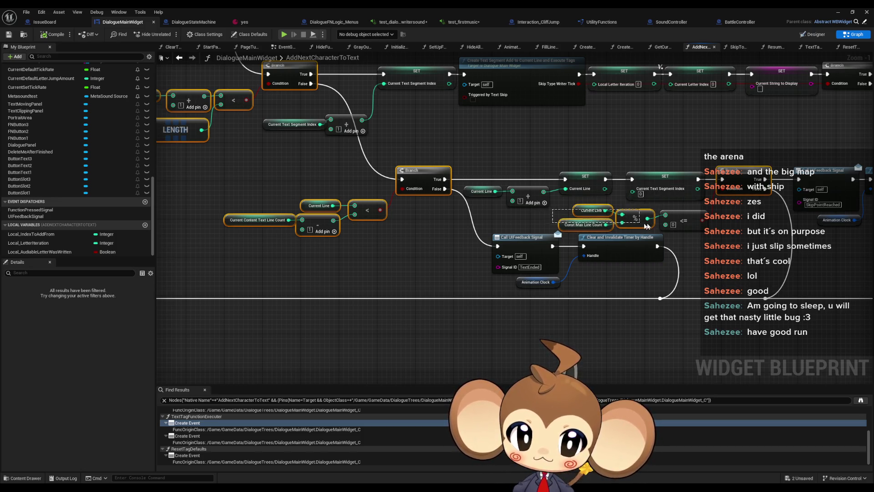
scroll(538, 228, down, 4)
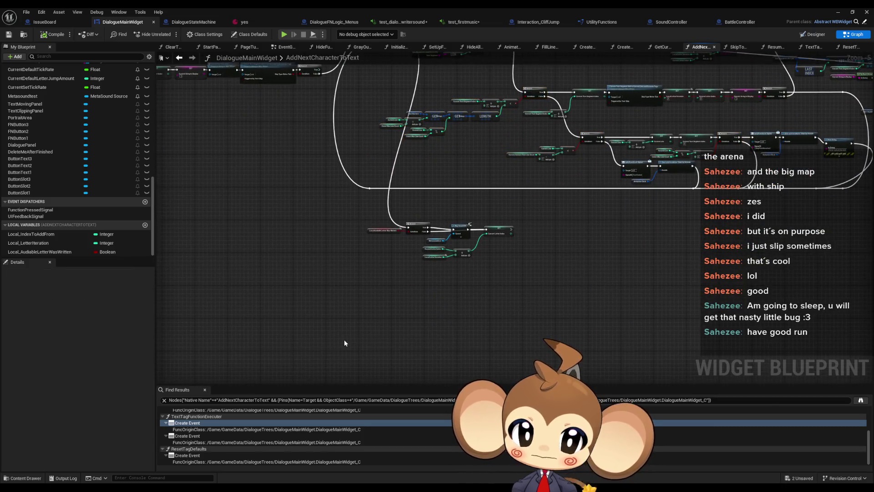
Paste the copied branch group into open space below the main graph
key(ctrl+v)
mouse_move(484, 256)
mouse_down()
mouse_move(551, 302)
mouse_move(574, 305)
mouse_move(425, 319)
mouse_up()
scroll(449, 299, up, 3)
drag(480, 256, 455, 311)
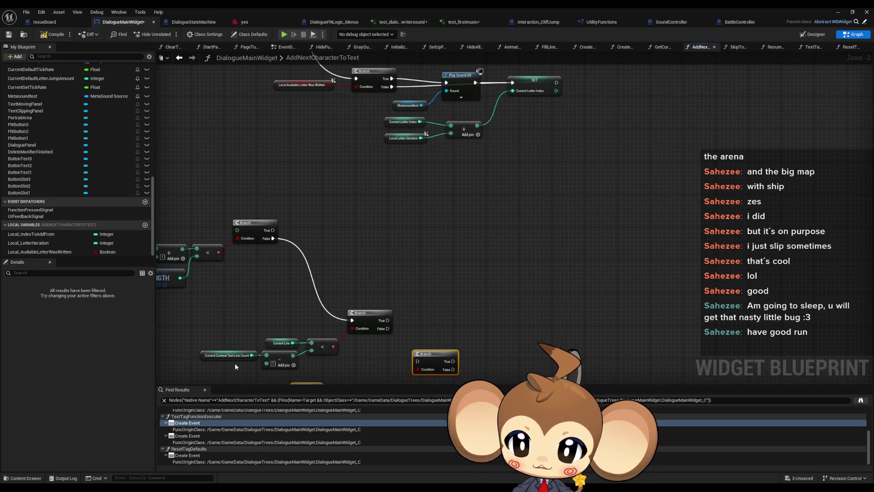
Select the copied Current Line, %, <= and Branch nodes and shift them right
drag(234, 363, 301, 321)
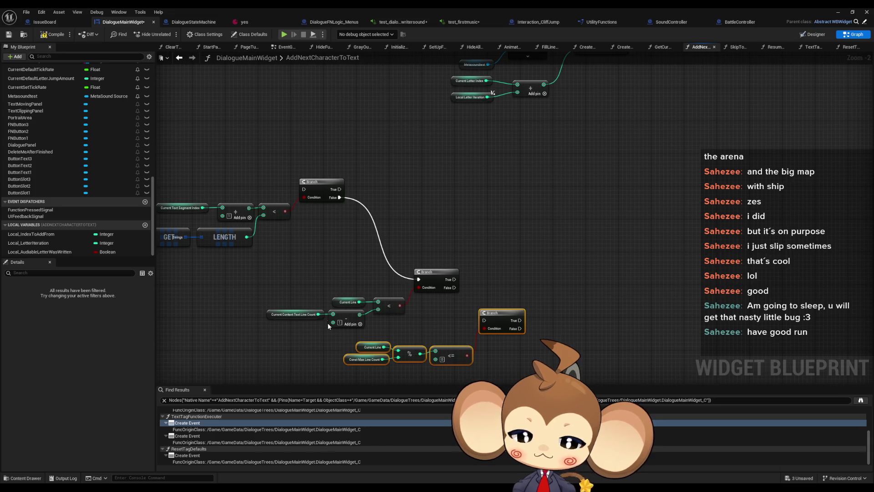
mouse_move(584, 169)
mouse_down()
mouse_move(344, 350)
mouse_move(284, 368)
mouse_move(307, 373)
mouse_up()
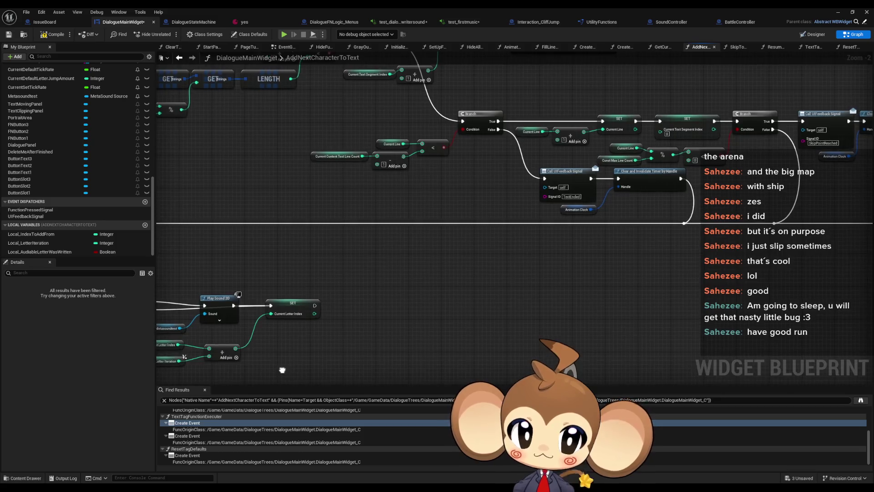
mouse_move(628, 146)
mouse_down()
mouse_move(524, 255)
mouse_move(444, 315)
mouse_up()
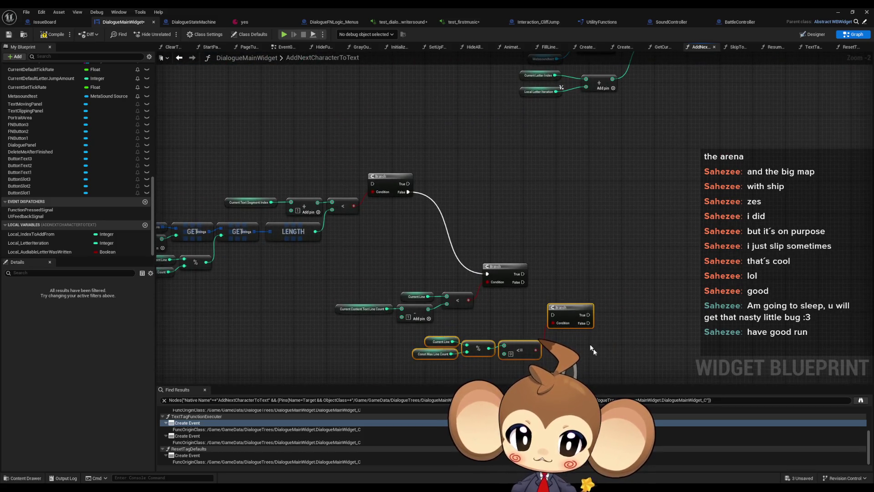
mouse_move(574, 315)
mouse_down()
mouse_move(648, 312)
mouse_move(677, 287)
mouse_move(524, 274)
mouse_up()
Nudge the Branch and modulo nodes up and right beside the copied line-count Branch
drag(559, 243, 533, 318)
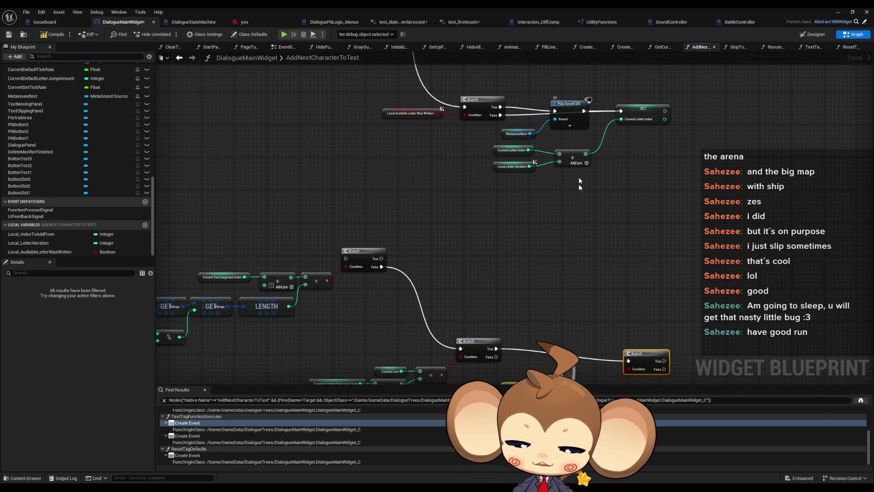
scroll(574, 244, down, 1)
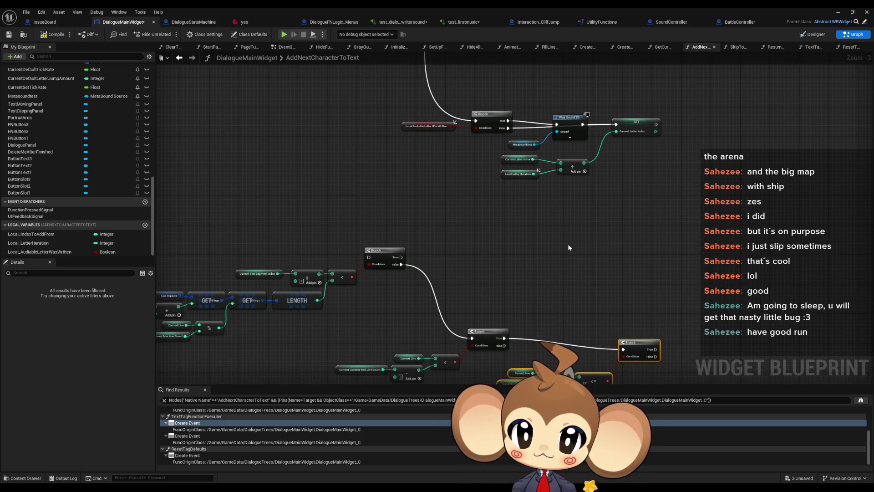
drag(563, 242, 489, 152)
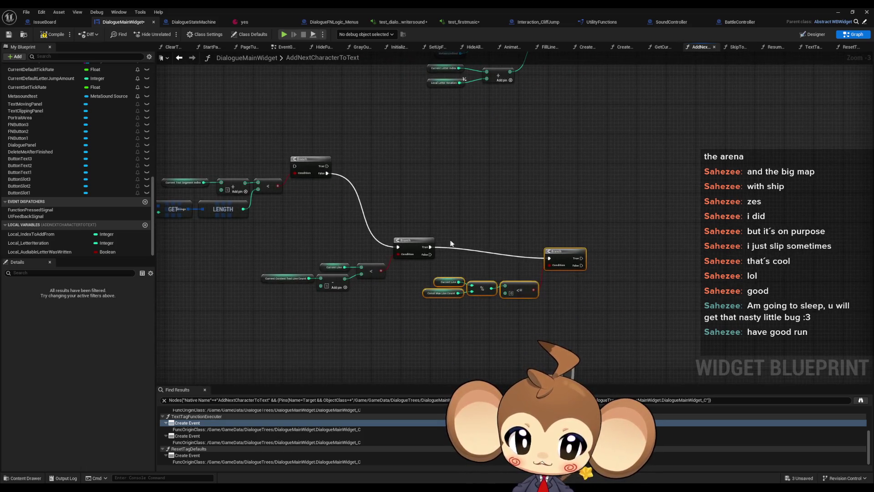
drag(568, 261, 598, 244)
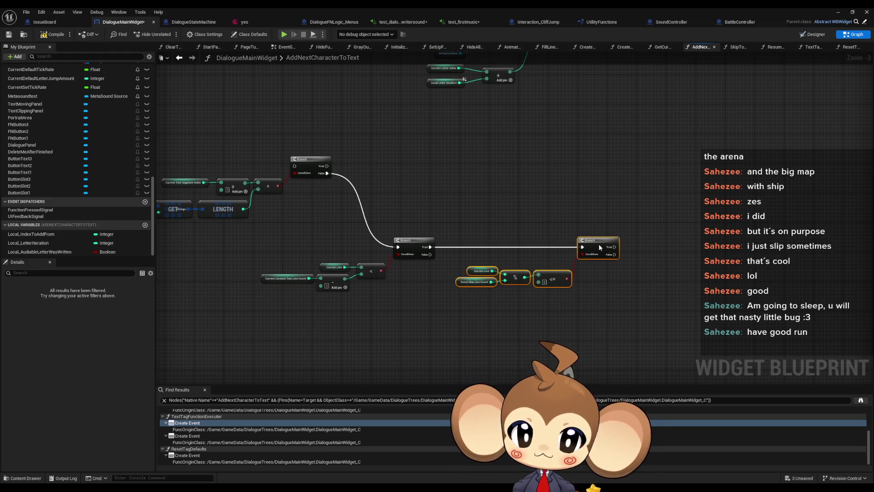
scroll(525, 203, down, 4)
scroll(480, 210, up, 1)
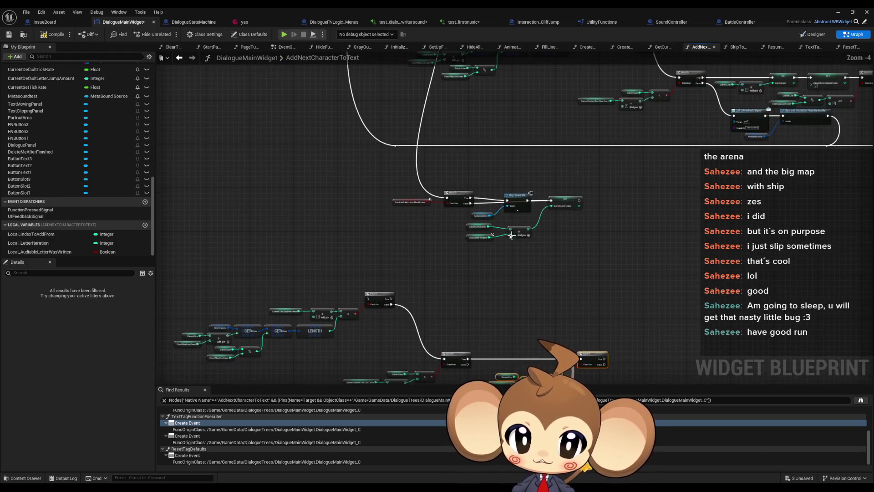
mouse_move(586, 286)
mouse_down()
mouse_move(558, 244)
mouse_move(501, 261)
mouse_up()
scroll(557, 251, up, 1)
scroll(557, 250, up, 2)
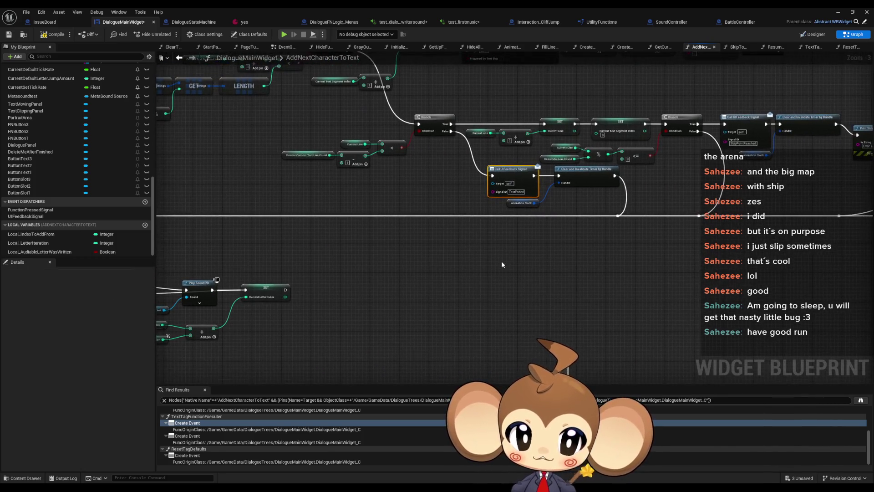
Copy the TextEnded feedback and timer-clear nodes and wire the copied Branch's False output to them
drag(474, 164, 619, 199)
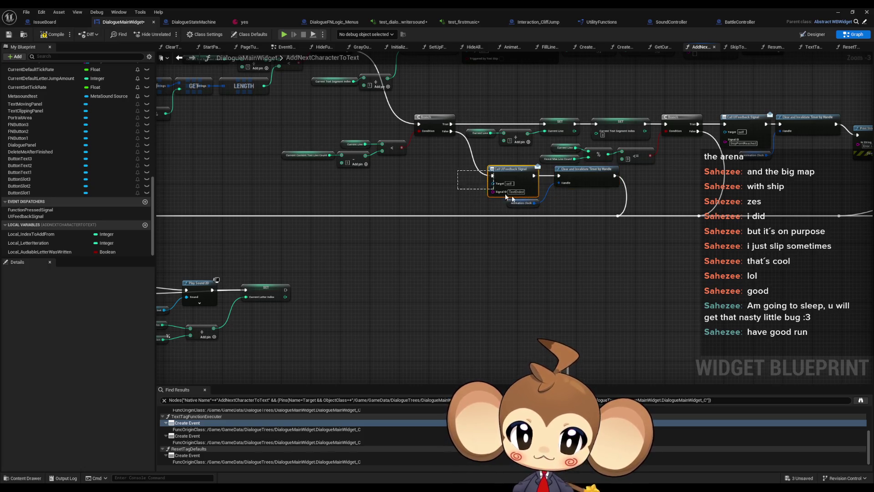
key(ctrl+z)
key(ctrl+z)
key(ctrl+z)
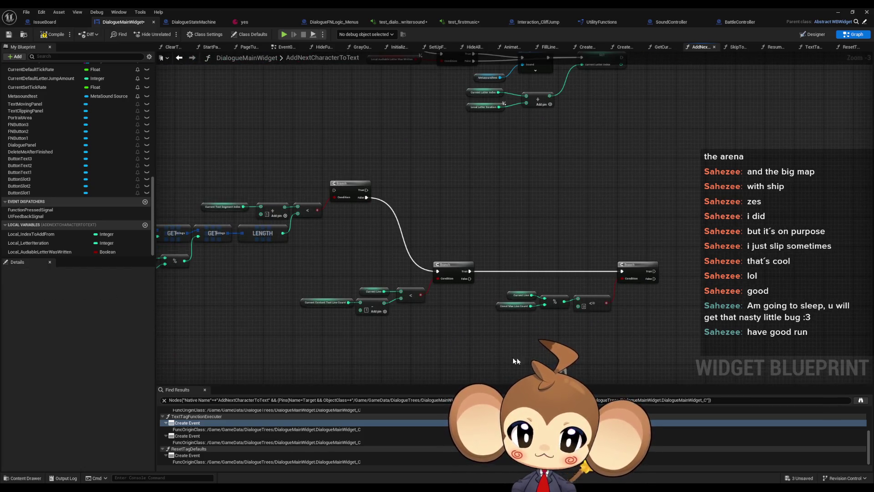
drag(517, 357, 476, 313)
key(ctrl+y)
drag(418, 237, 452, 312)
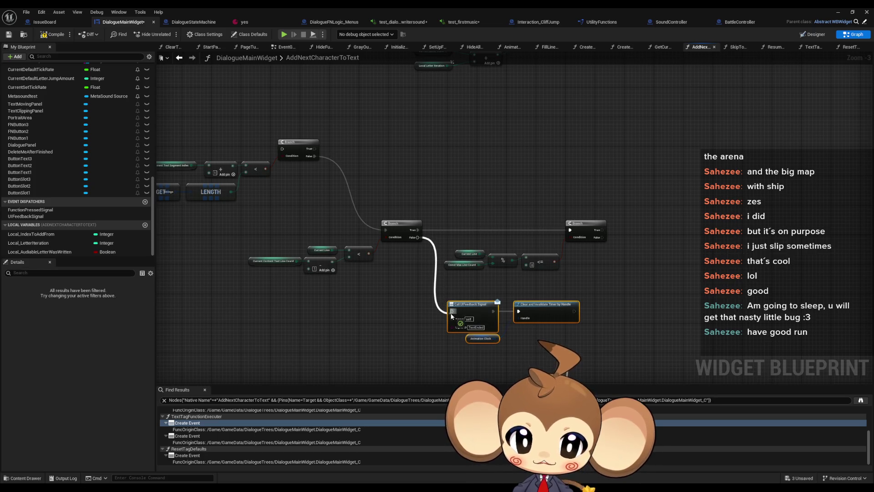
scroll(469, 258, down, 3)
scroll(509, 194, up, 7)
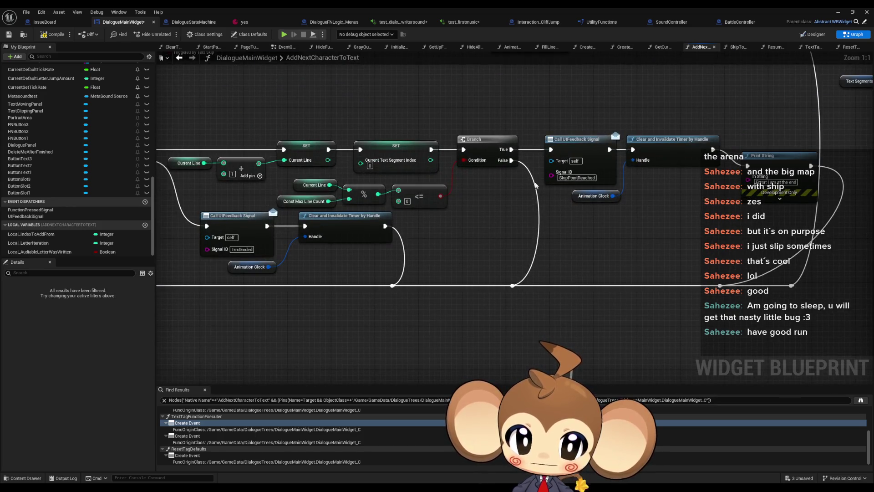
Duplicate the SkipPointReached feedback and timer nodes and move the copy left
drag(566, 115, 673, 157)
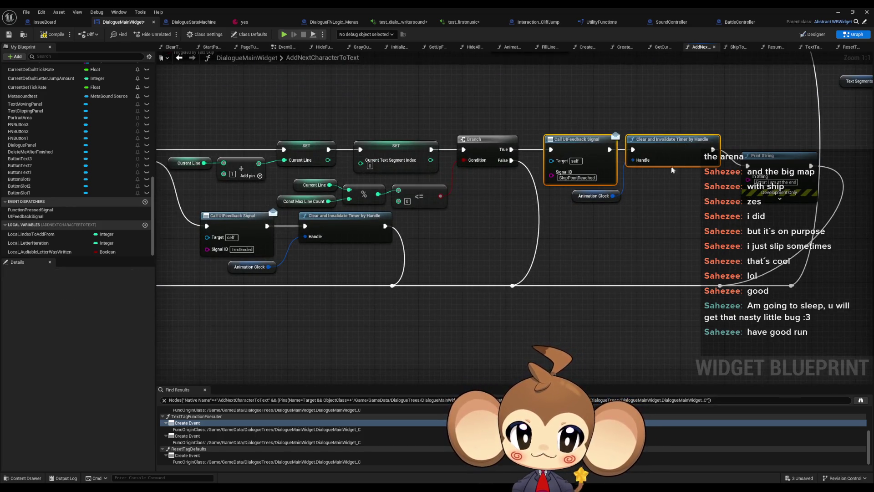
scroll(683, 163, down, 4)
scroll(691, 171, up, 3)
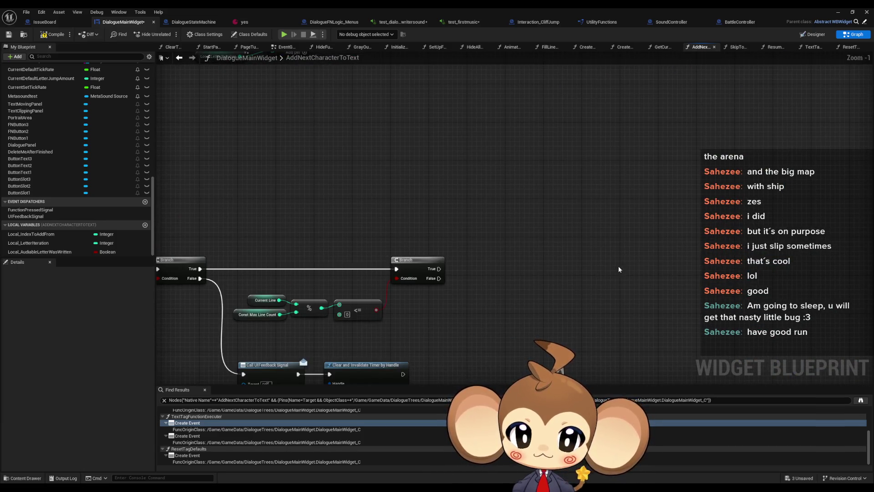
key(ctrl+v)
drag(643, 273, 580, 263)
scroll(579, 224, down, 3)
drag(658, 130, 622, 325)
scroll(595, 247, down, 2)
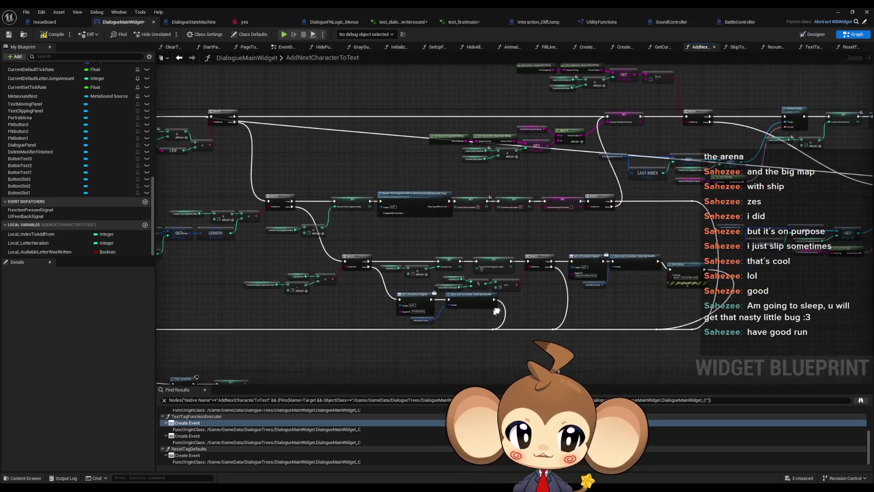
Wire the lower Branch's True output into the Call UIFeedbackSignal node
right_click(595, 246)
drag(595, 246, 589, 215)
scroll(438, 263, up, 2)
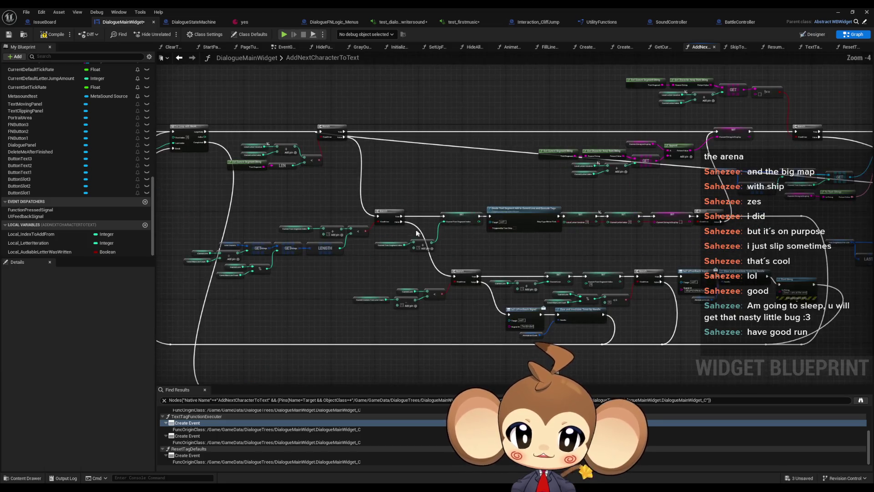
mouse_move(688, 318)
mouse_down()
mouse_move(474, 355)
mouse_move(532, 168)
mouse_up()
drag(338, 192, 652, 215)
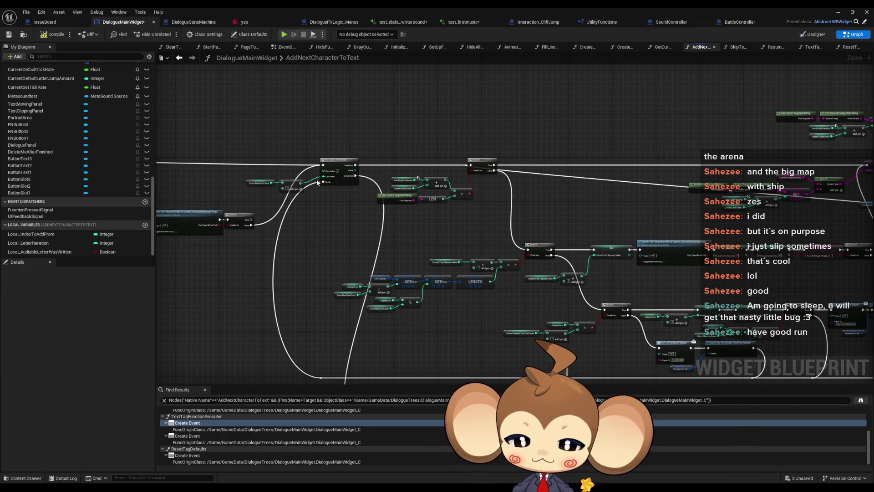
scroll(264, 125, down, 2)
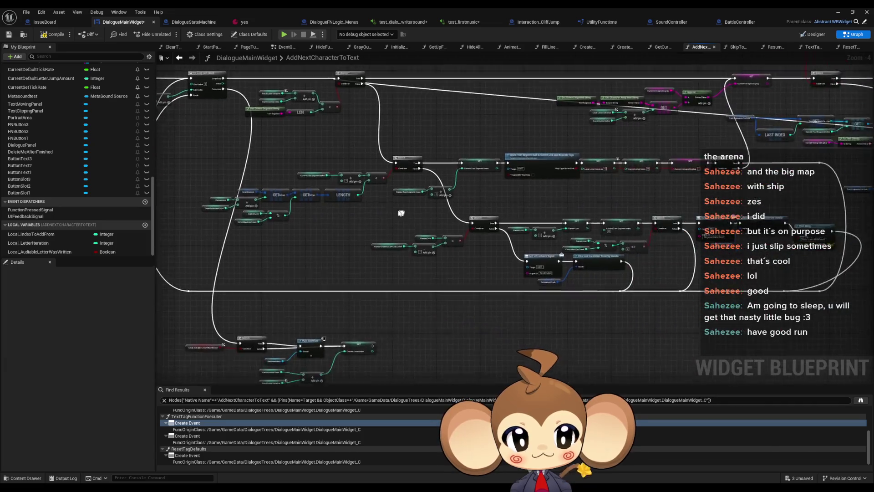
scroll(412, 309, up, 3)
scroll(460, 211, down, 1)
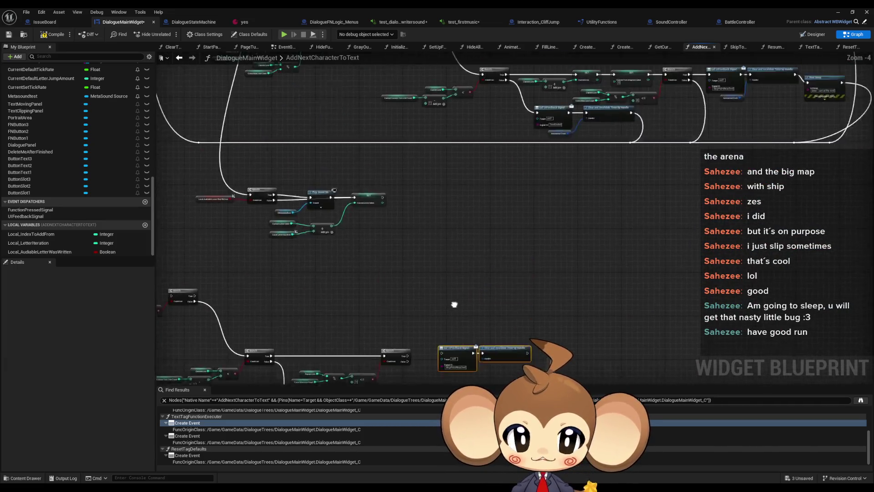
drag(453, 305, 462, 353)
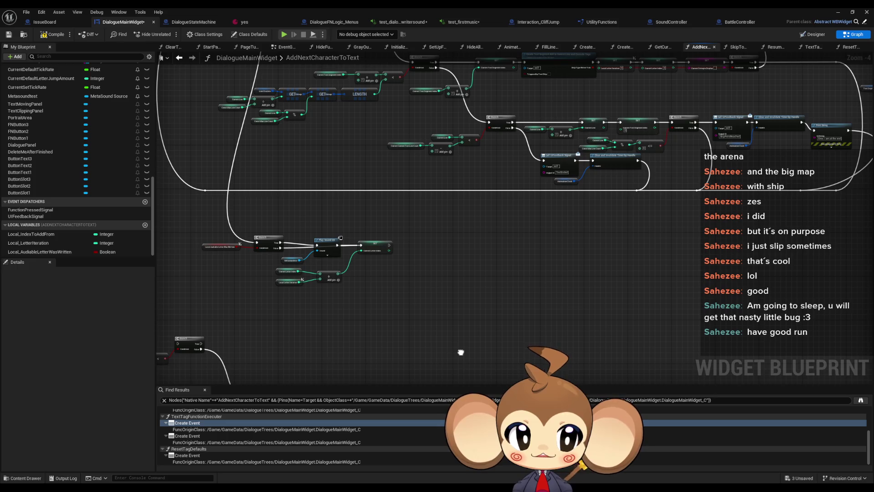
key(Home)
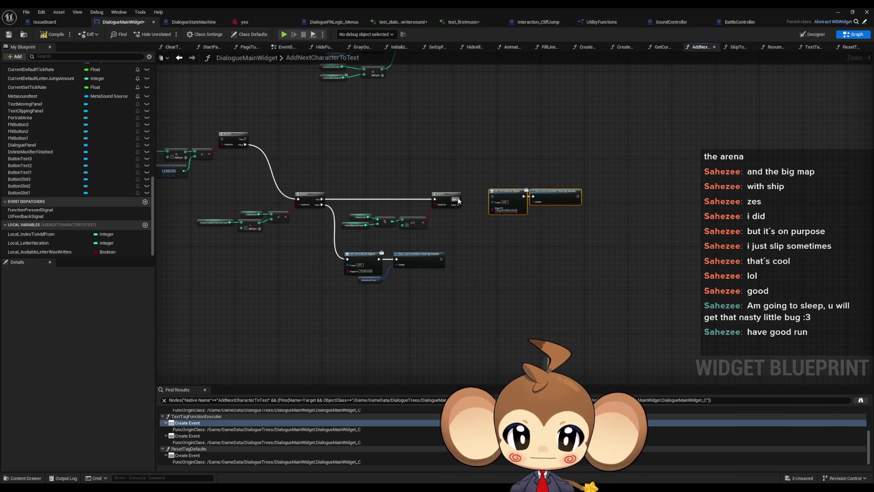
drag(459, 201, 497, 199)
Select the feedback and timer nodes, then the letter index, iteration and add nodes
drag(550, 203, 550, 203)
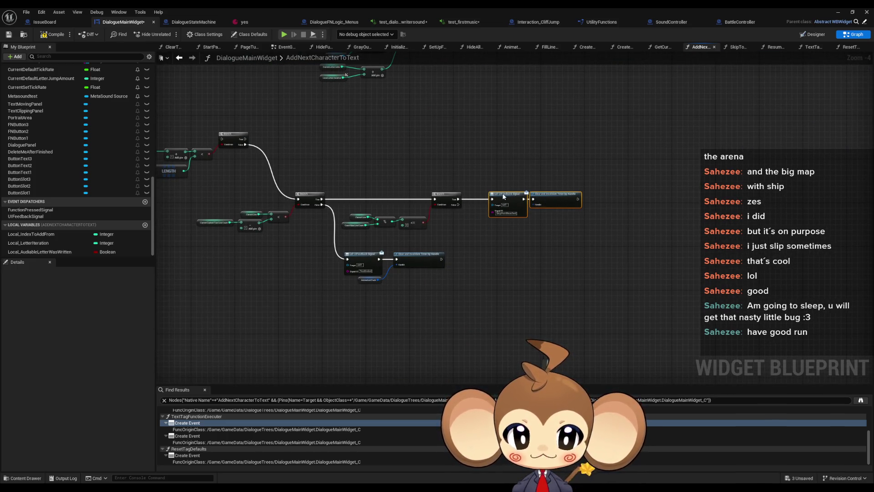
scroll(591, 141, down, 3)
drag(486, 222, 453, 260)
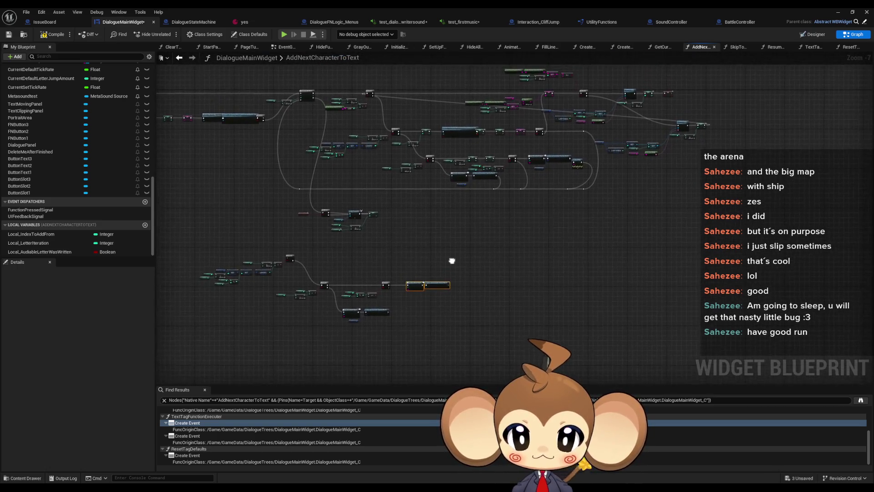
scroll(330, 288, up, 4)
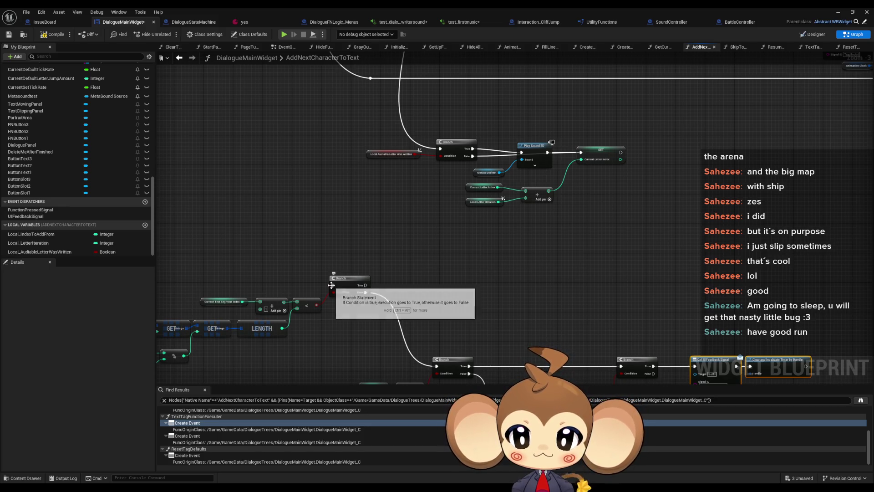
mouse_move(437, 184)
mouse_down()
mouse_move(581, 222)
mouse_move(444, 387)
mouse_move(365, 384)
mouse_up()
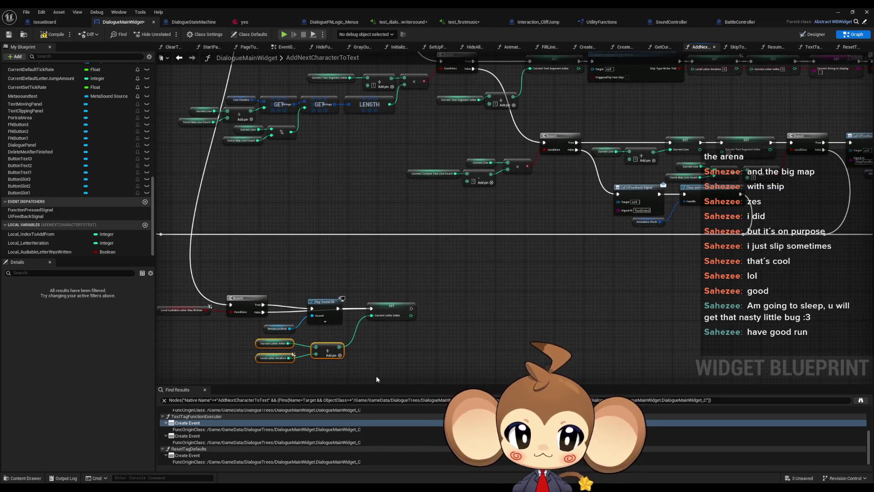
Pull a new execution wire from the loop's Completed pin
drag(457, 329, 507, 182)
scroll(499, 206, down, 1)
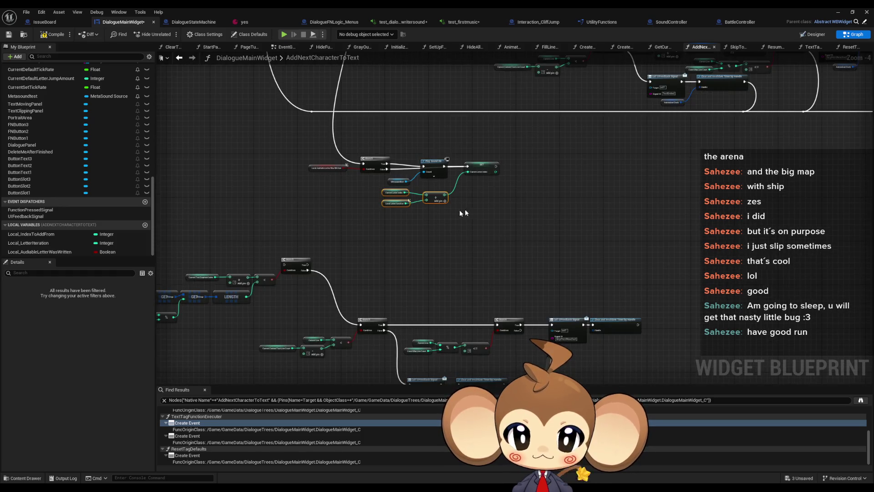
mouse_move(466, 209)
mouse_down()
mouse_move(581, 191)
mouse_move(573, 264)
mouse_up()
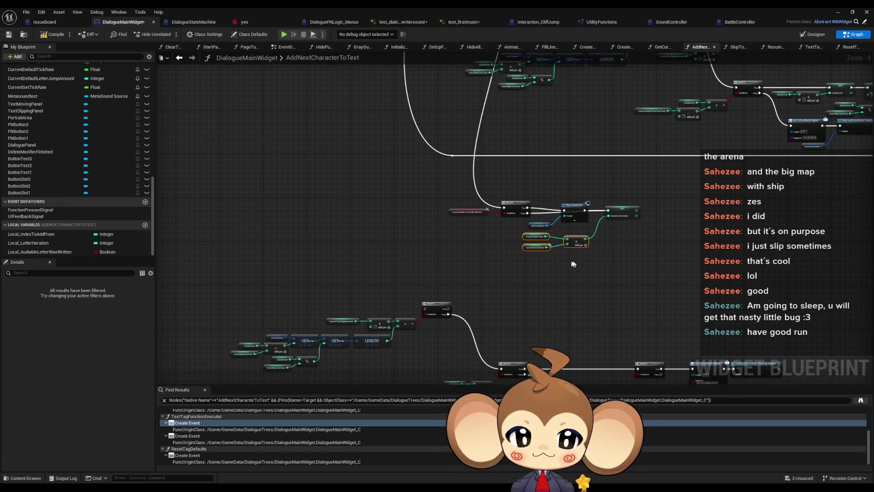
scroll(452, 240, down, 1)
drag(452, 240, 456, 270)
drag(468, 131, 455, 176)
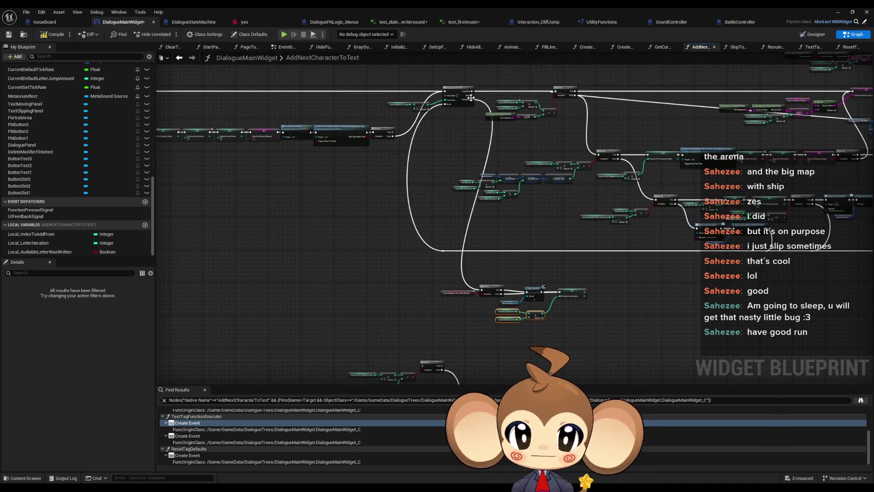
mouse_move(471, 101)
mouse_down()
mouse_move(400, 312)
mouse_move(390, 317)
mouse_up()
Add a Sequence node after the loop, with Then 0 and Then 1 feeding the two Branches
text(seq)
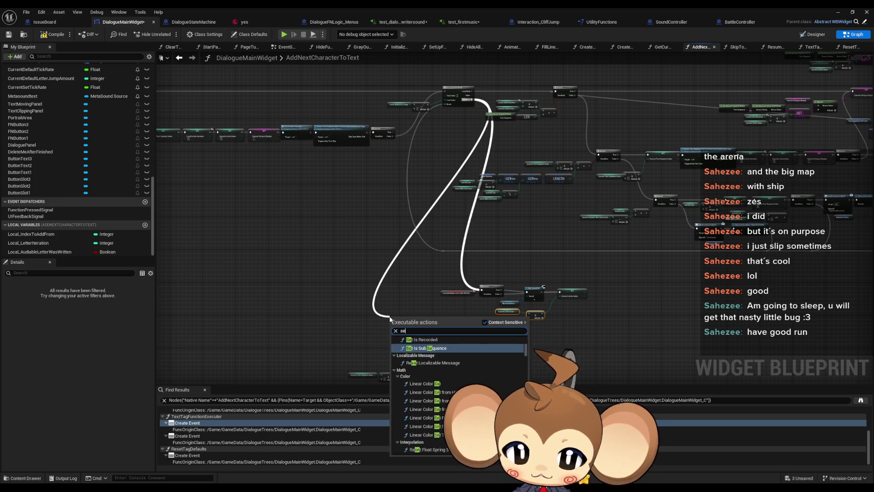
click(419, 348)
scroll(426, 345, up, 4)
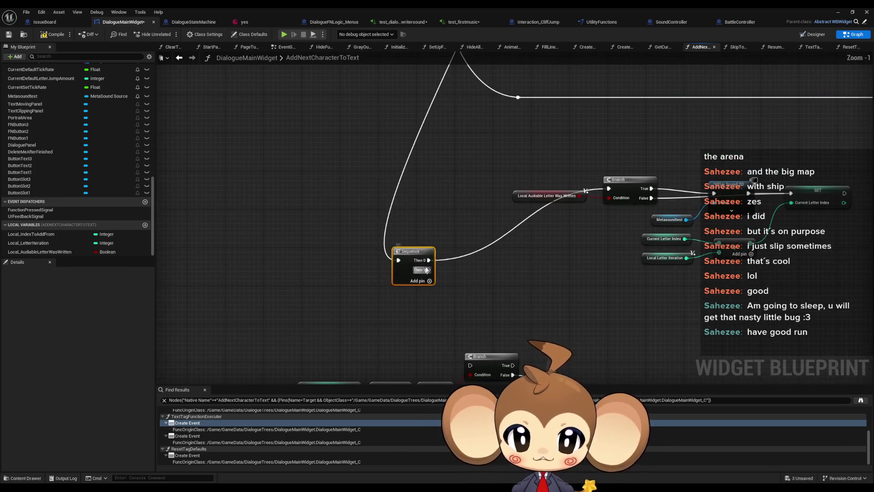
mouse_move(429, 260)
mouse_down()
mouse_move(461, 315)
mouse_move(470, 365)
mouse_up()
mouse_move(428, 270)
mouse_down()
mouse_move(552, 234)
mouse_move(610, 188)
mouse_up()
scroll(614, 191, down, 5)
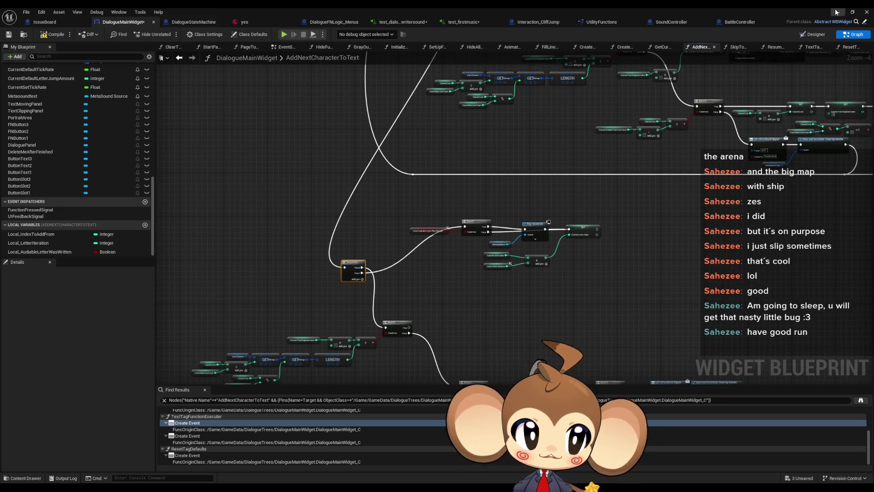
Attempt a play test, cancel it over compile errors, and return to the blueprint
key(alt+p)
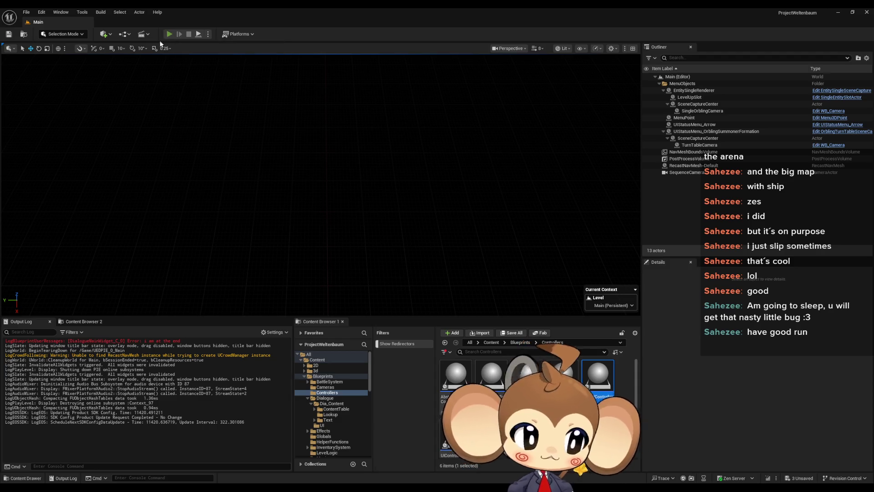
click(171, 34)
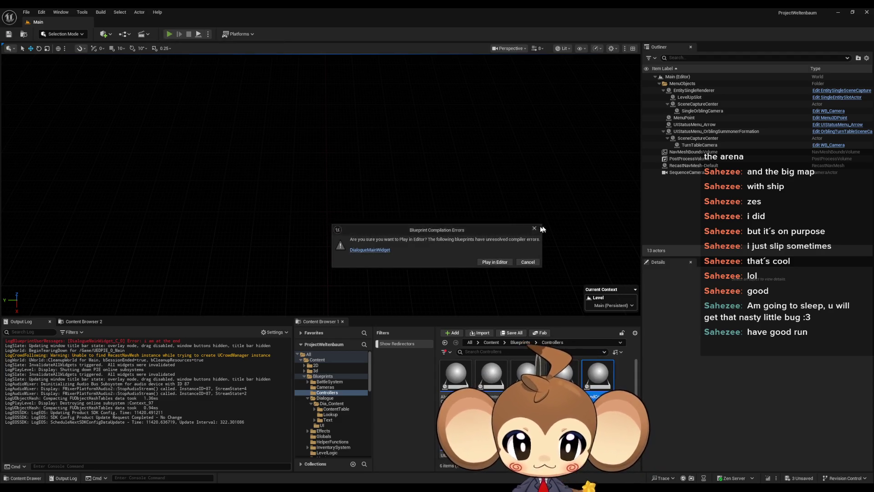
key(Escape)
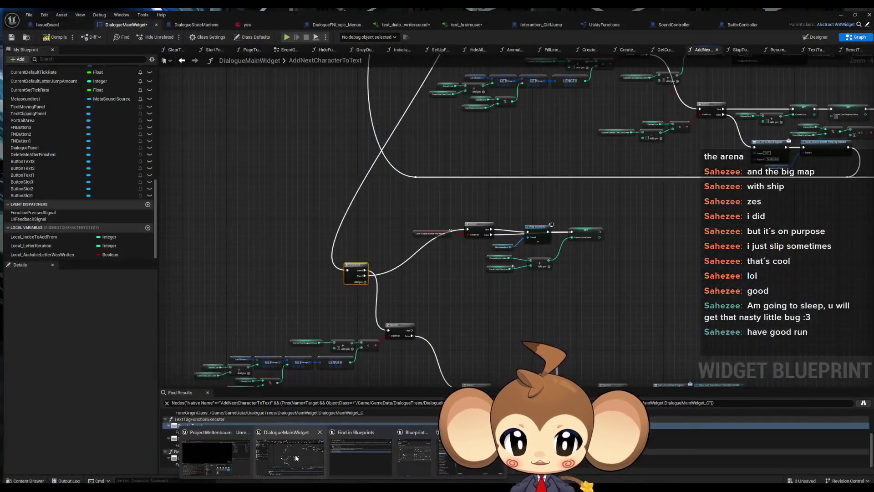
click(295, 455)
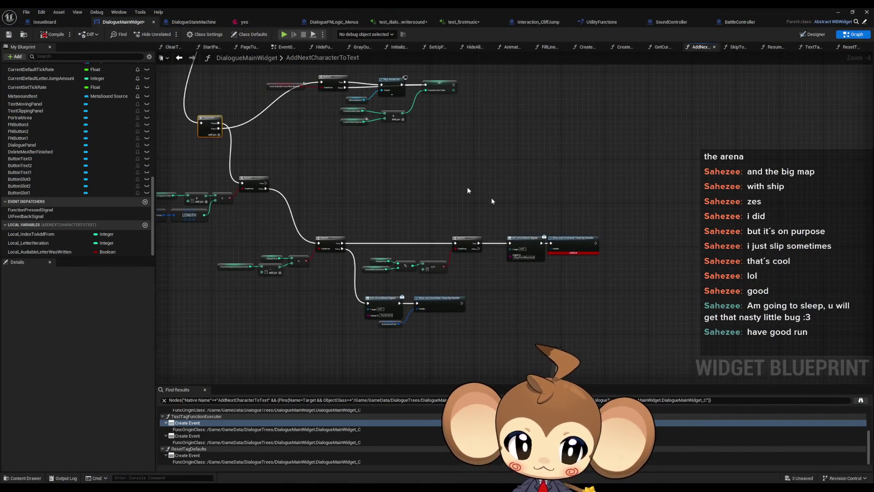
Wire an AnimationClock getter into the upper Clear and Invalidate Timer's Handle input
scroll(598, 263, up, 2)
scroll(569, 201, down, 2)
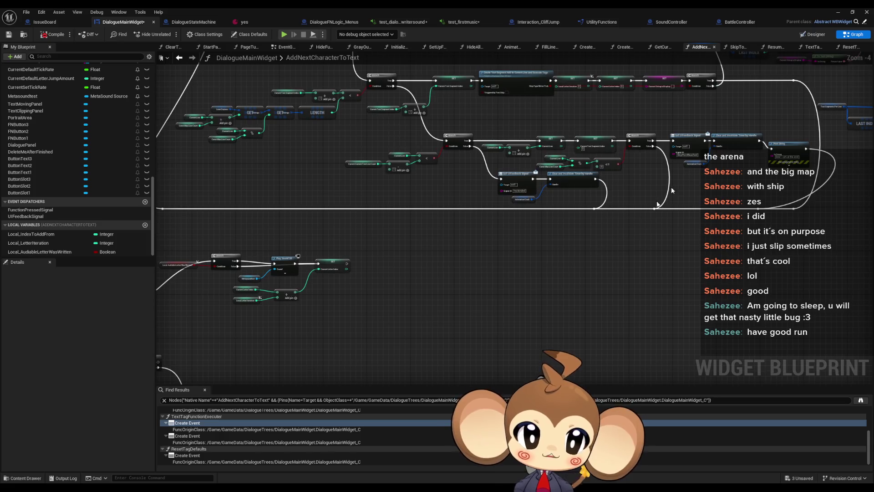
click(523, 199)
scroll(574, 248, up, 5)
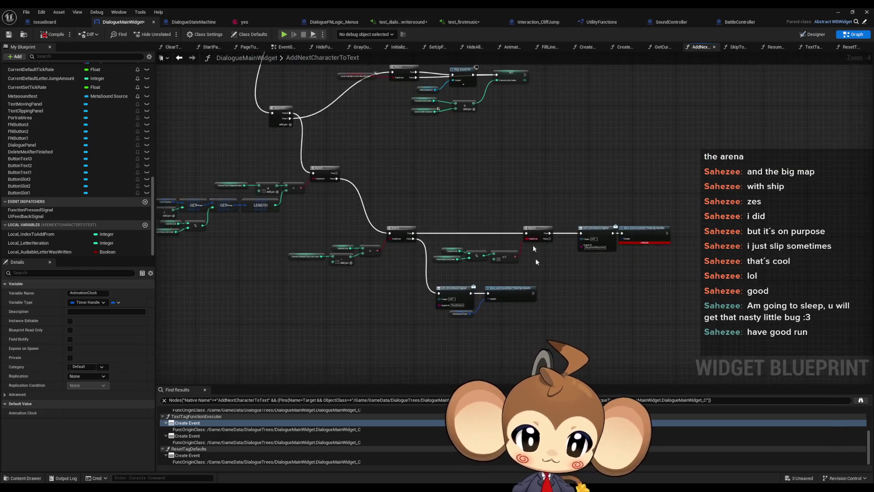
key(ctrl+v)
mouse_move(629, 235)
mouse_down()
mouse_move(656, 237)
mouse_move(665, 194)
mouse_up()
Save, play-test the dialogue past the start menu, then stop and return to the blueprint
click(838, 11)
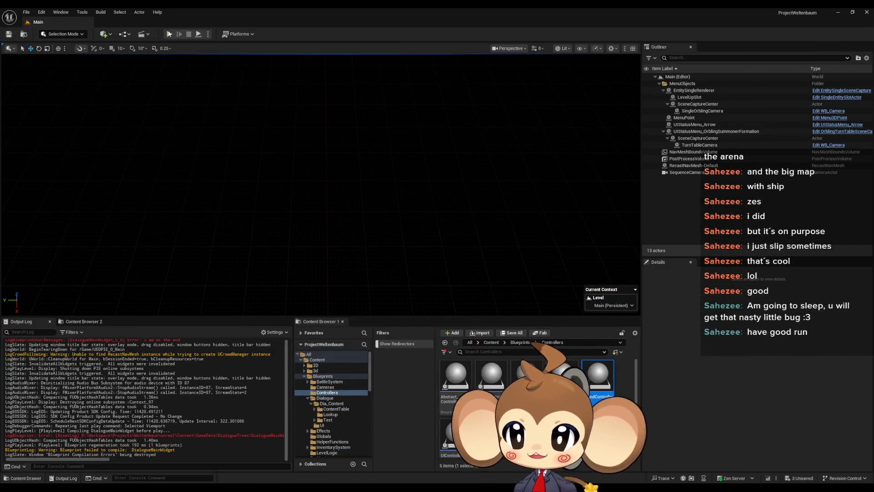
key(ctrl+s)
key(alt+p)
key(Return)
key(Return)
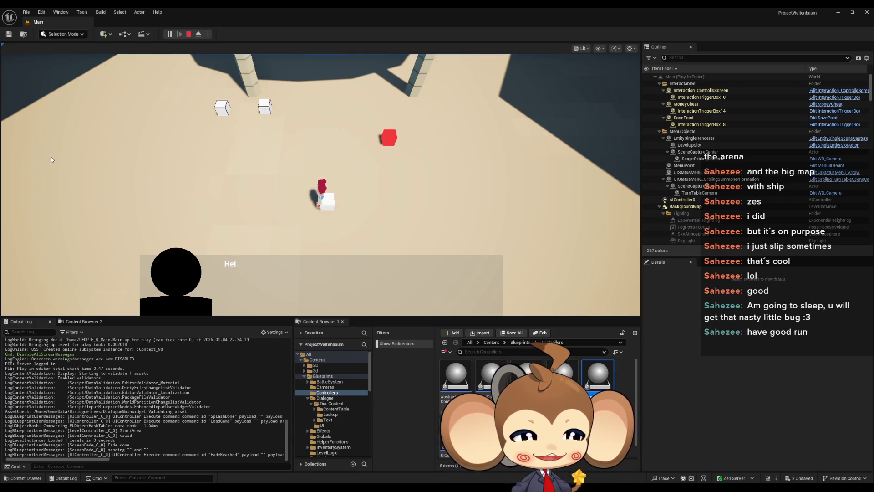
click(186, 39)
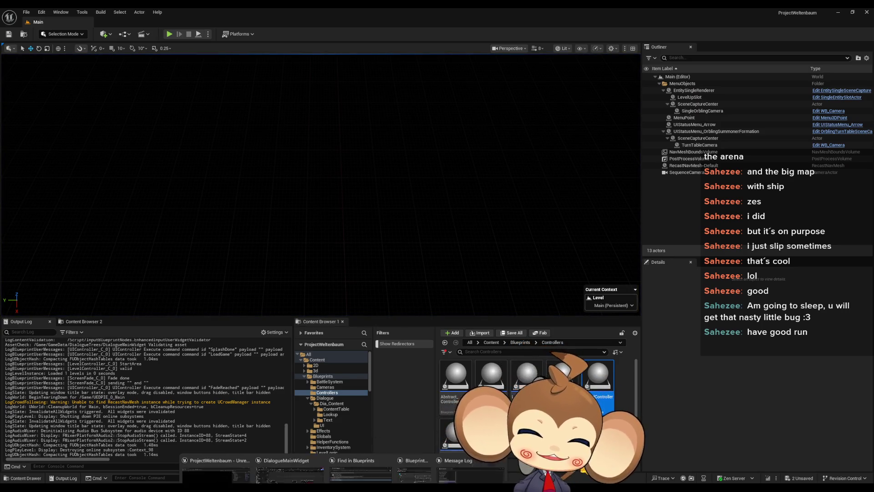
click(302, 455)
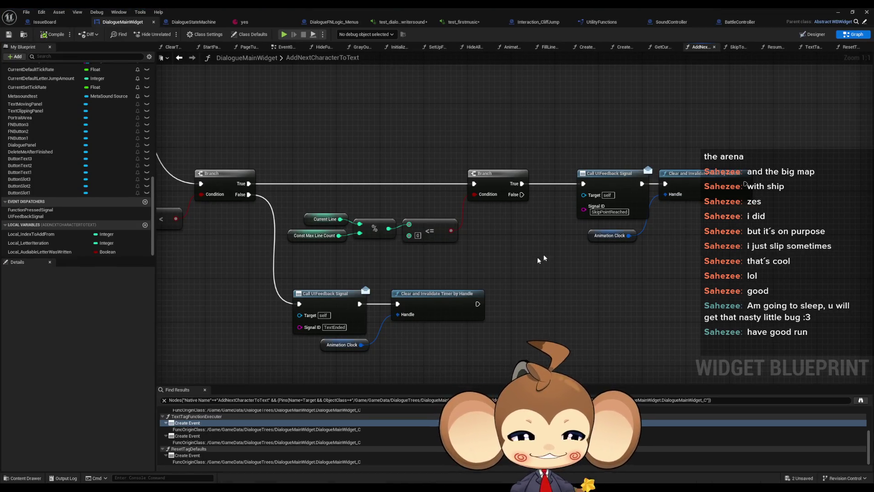
Rewire Current Text Segment Index into the segment-index less-than comparison
scroll(543, 258, down, 3)
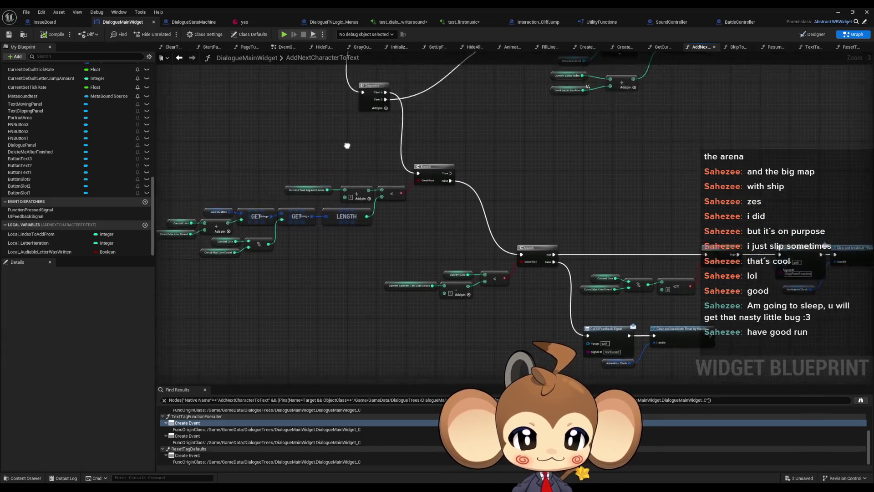
scroll(391, 251, down, 1)
mouse_move(501, 149)
mouse_down()
mouse_move(424, 287)
mouse_move(474, 173)
mouse_move(472, 181)
mouse_up()
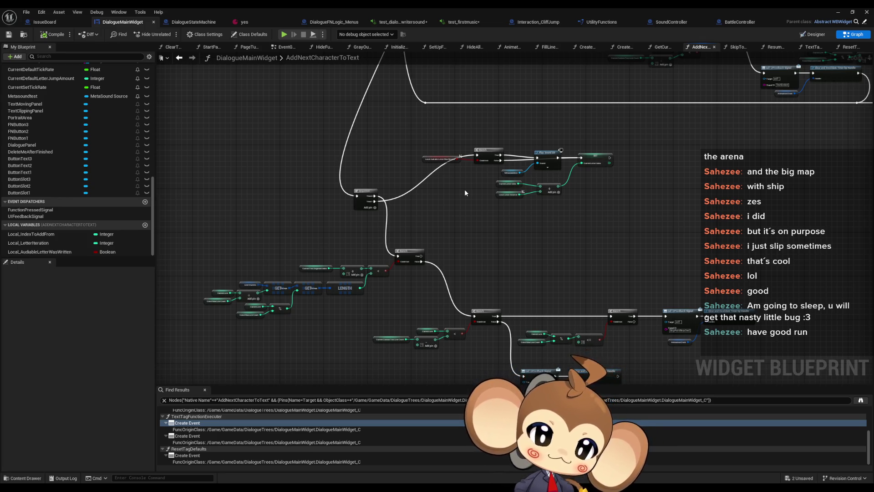
scroll(385, 247, up, 3)
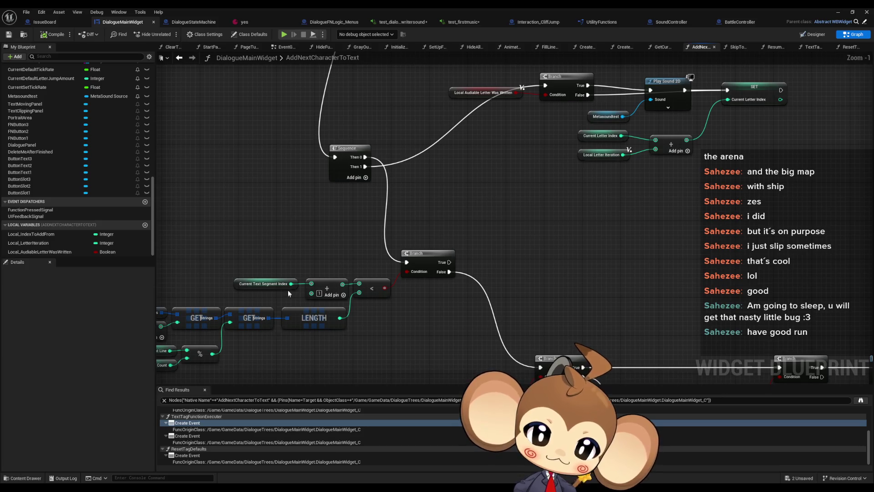
scroll(287, 289, down, 5)
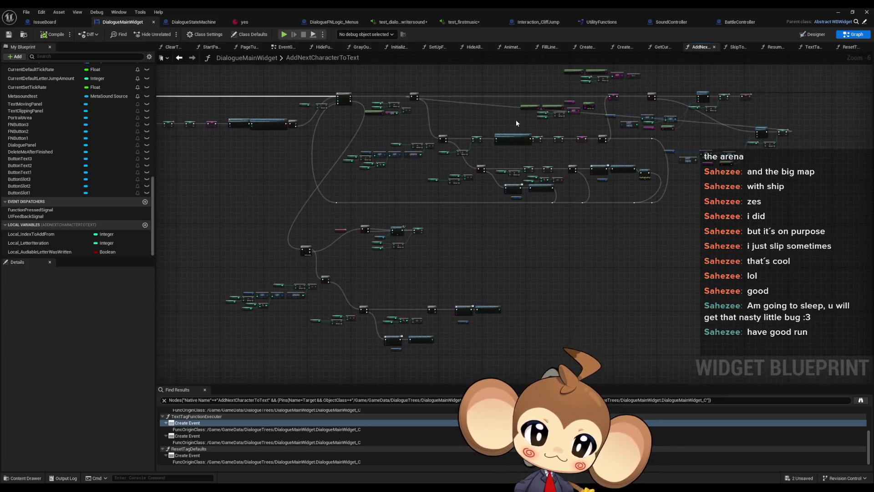
scroll(350, 263, up, 3)
drag(351, 263, 454, 234)
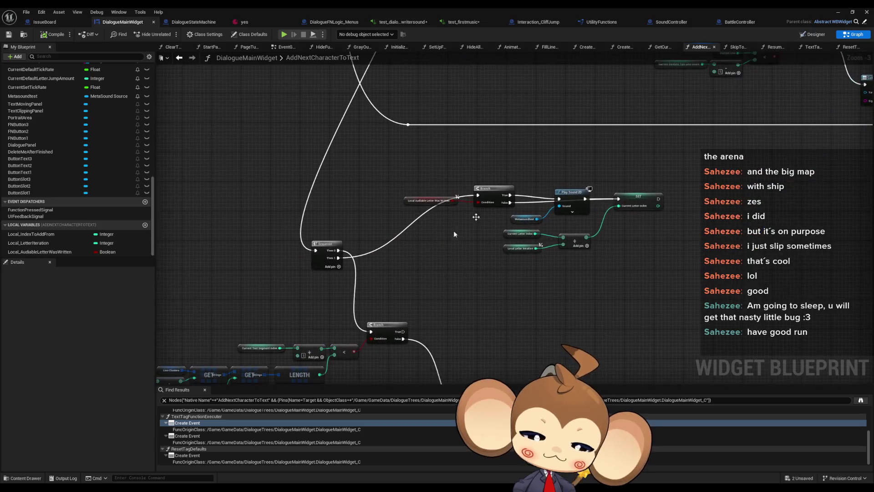
mouse_move(282, 348)
mouse_down()
mouse_move(314, 360)
mouse_move(335, 354)
mouse_up()
mouse_move(416, 360)
mouse_down()
mouse_move(450, 259)
mouse_move(457, 206)
mouse_up()
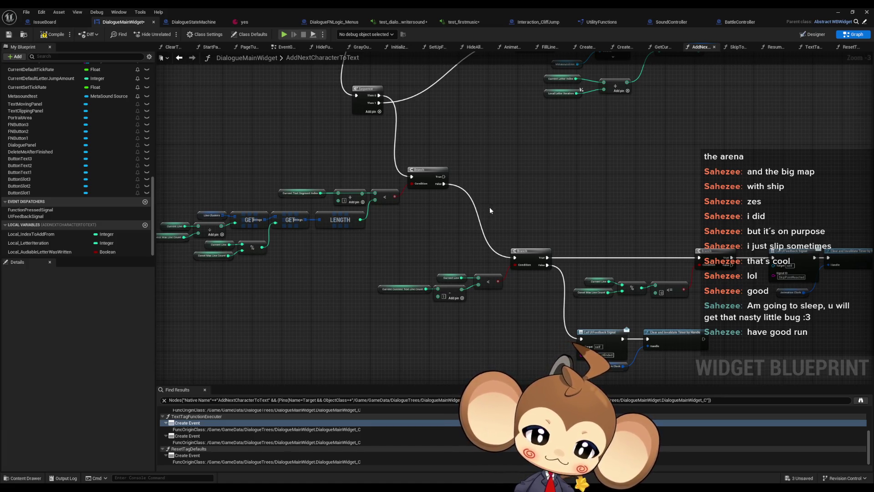
mouse_move(490, 207)
mouse_down()
mouse_move(519, 215)
mouse_move(357, 245)
mouse_up()
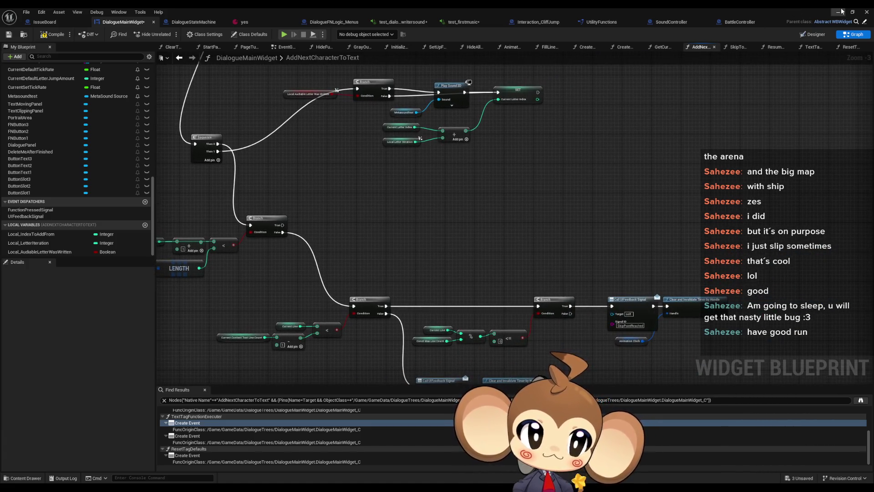
click(839, 12)
Play-test the game via Load Game, watch the dialogue, then stop Play-in-Editor
click(170, 35)
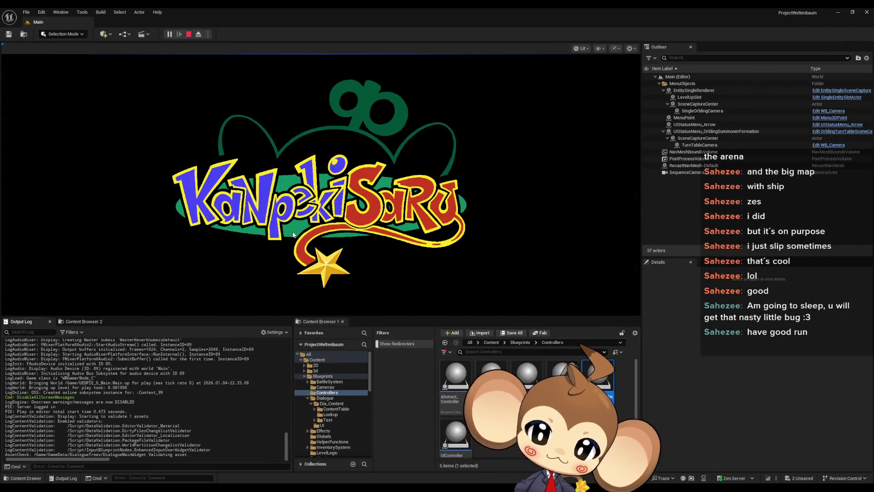
click(117, 273)
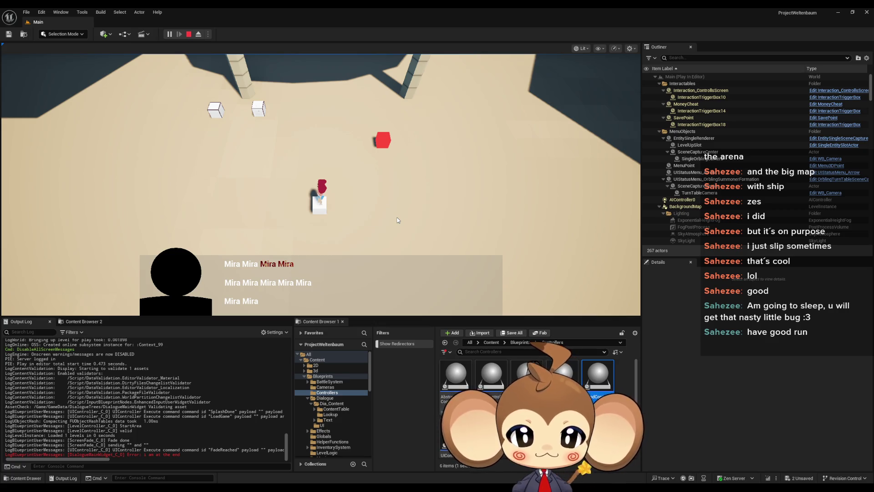
key(Escape)
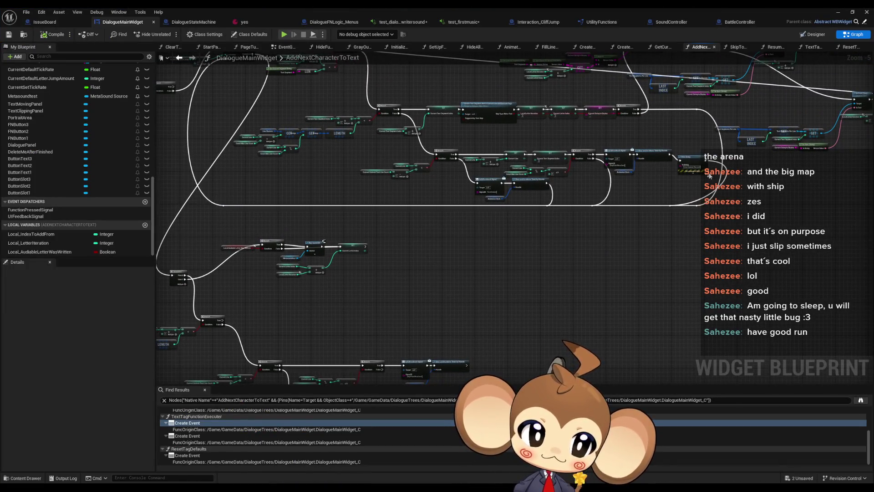
Select the Current Line getter, its Add node and the SET nodes
drag(560, 302, 588, 255)
drag(436, 303, 458, 280)
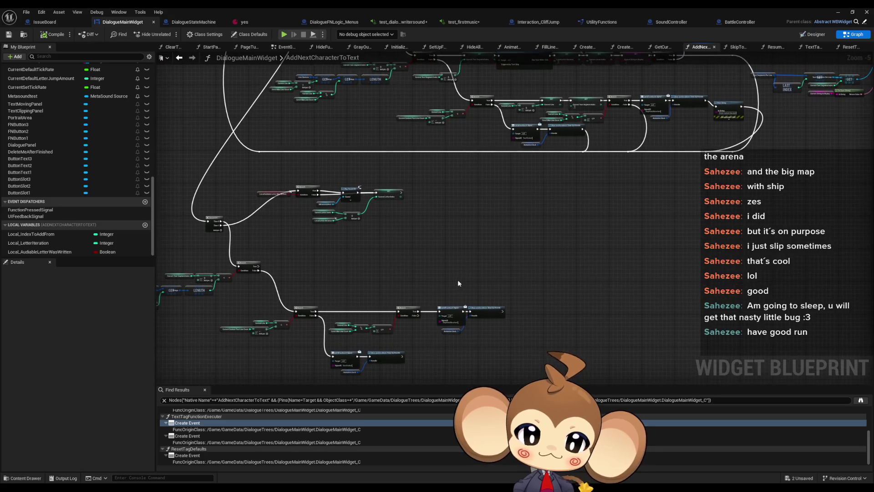
scroll(404, 297, up, 4)
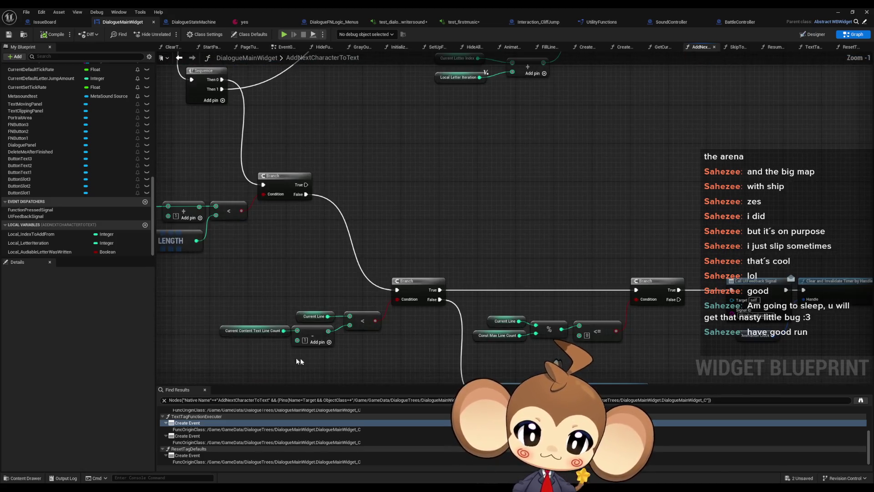
scroll(318, 356, down, 3)
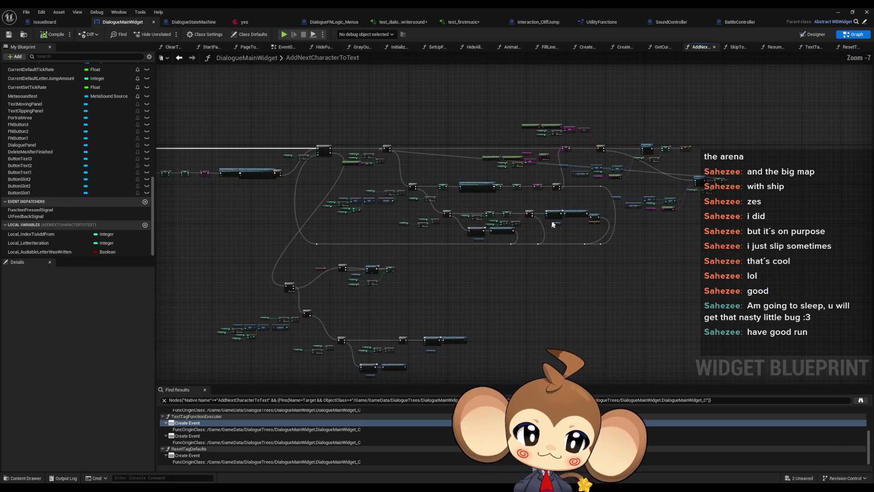
scroll(462, 245, up, 2)
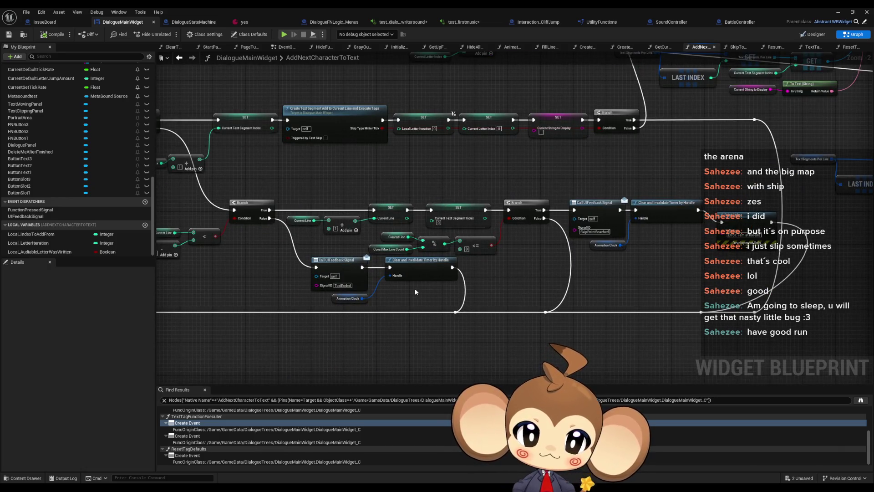
mouse_move(415, 288)
mouse_down()
mouse_move(562, 274)
mouse_move(582, 256)
mouse_up()
scroll(578, 260, down, 1)
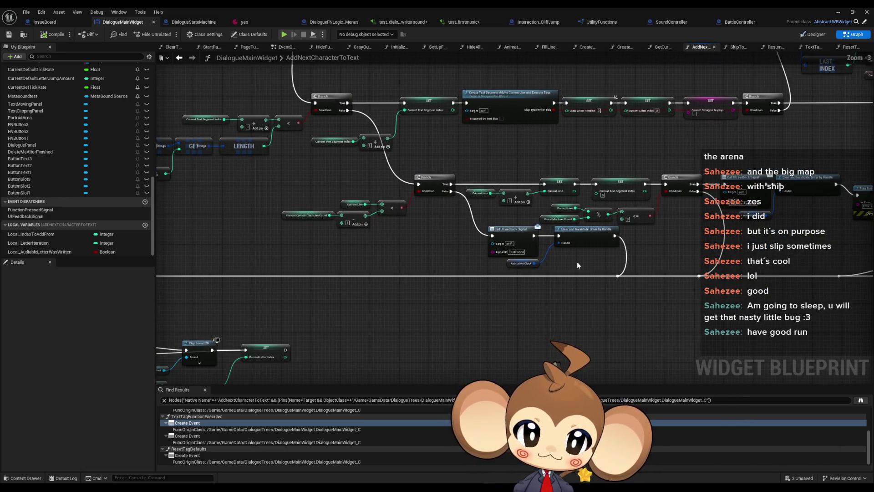
scroll(556, 279, down, 1)
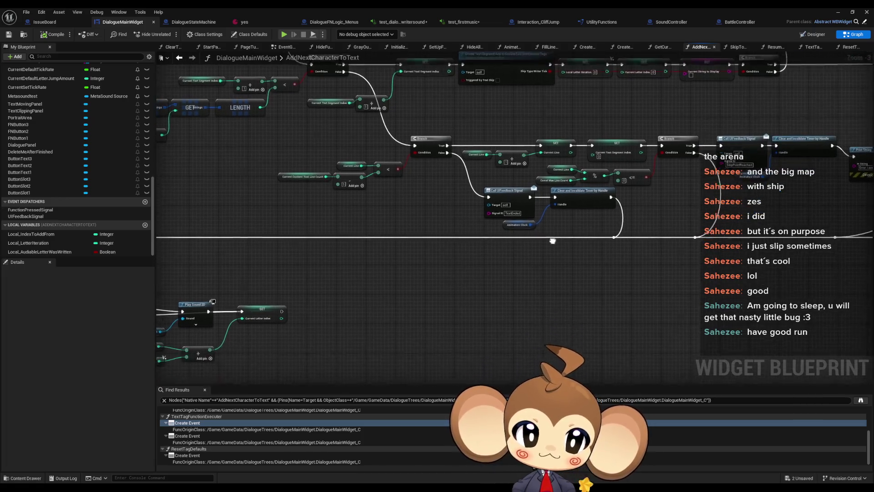
scroll(561, 232, down, 1)
drag(556, 237, 567, 163)
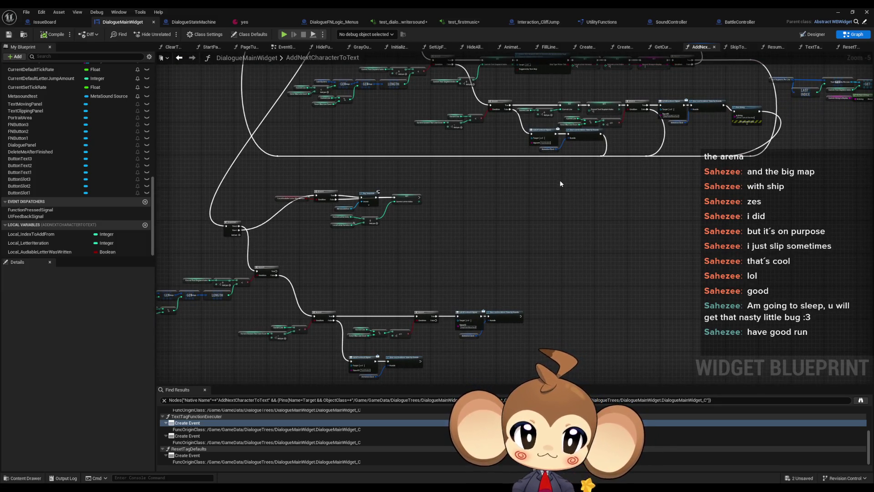
mouse_move(519, 96)
mouse_down()
mouse_move(558, 119)
mouse_move(585, 121)
mouse_up()
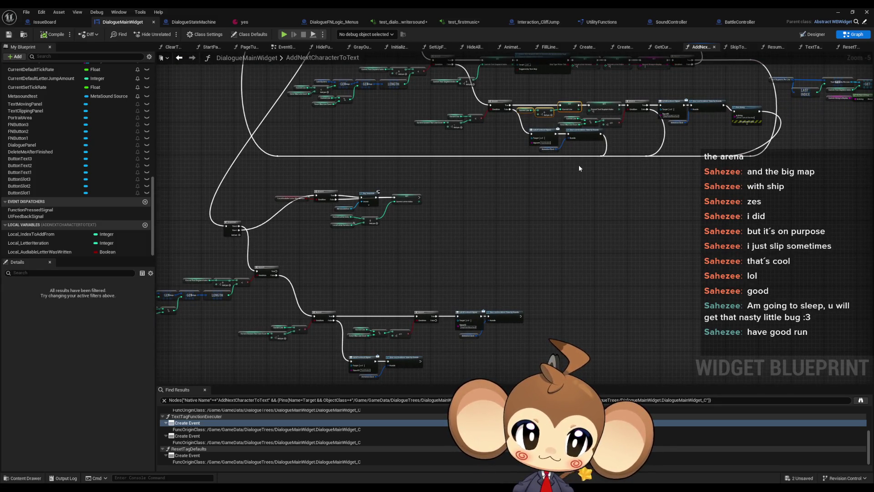
Add SET Current Text Segment Index to the selection and paste a duplicate of the nodes
scroll(579, 167, up, 2)
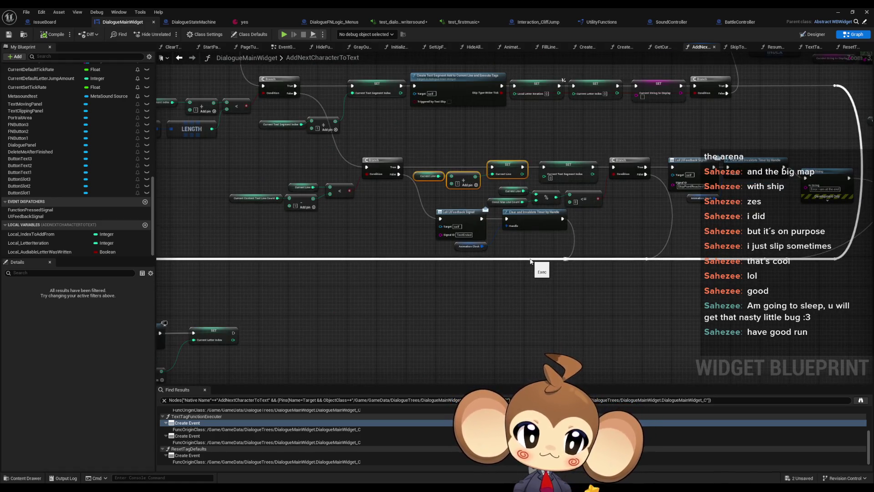
mouse_move(531, 261)
mouse_down()
mouse_move(523, 289)
mouse_move(485, 288)
mouse_up()
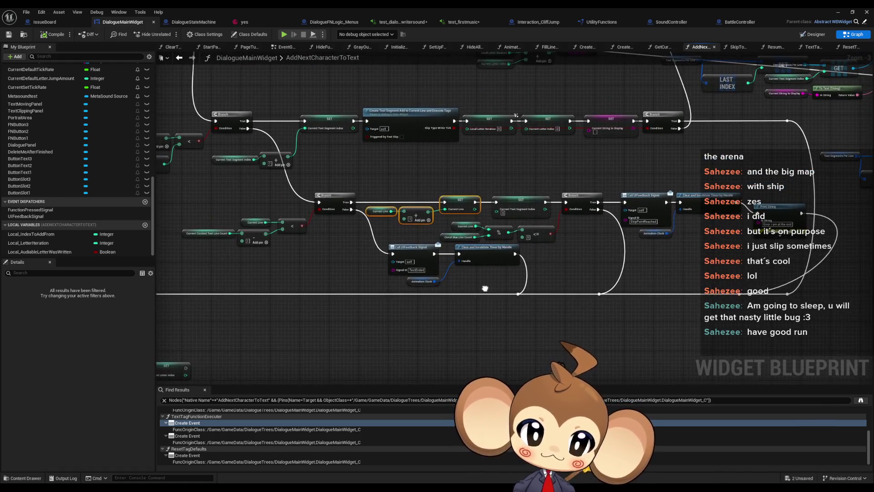
scroll(517, 229, up, 1)
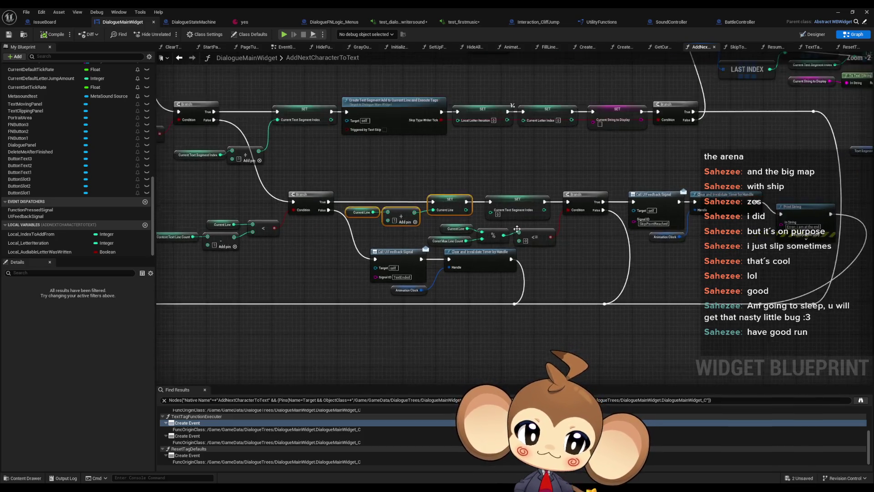
scroll(517, 229, up, 2)
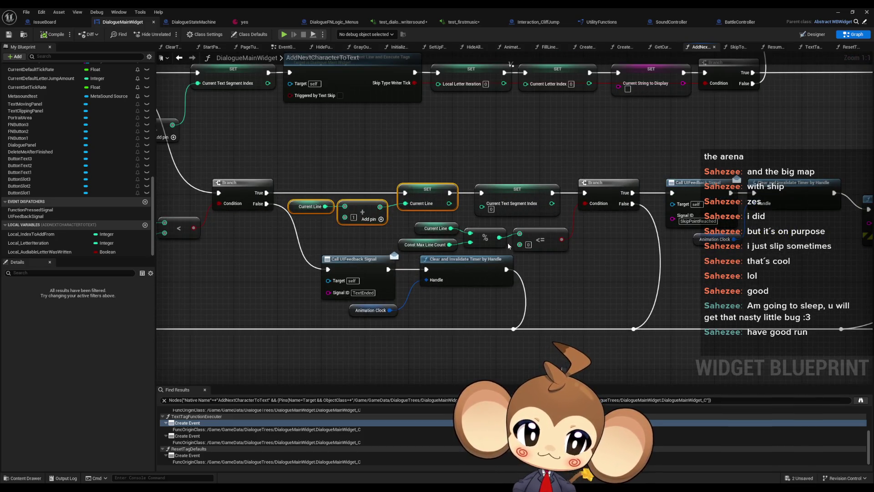
drag(283, 177, 521, 220)
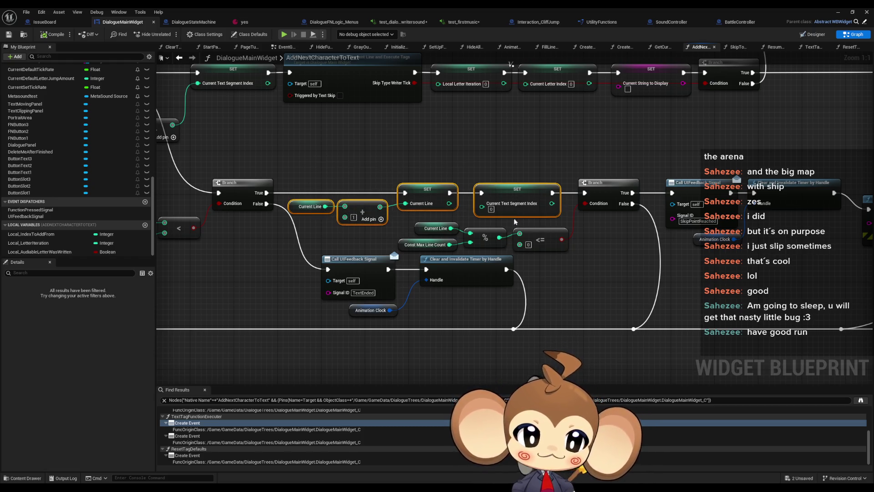
scroll(562, 314, down, 4)
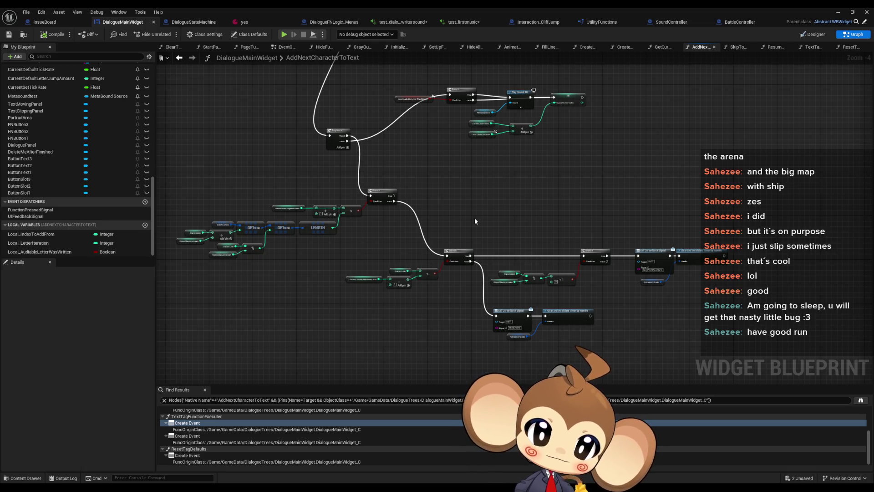
scroll(474, 218, down, 2)
scroll(458, 242, up, 2)
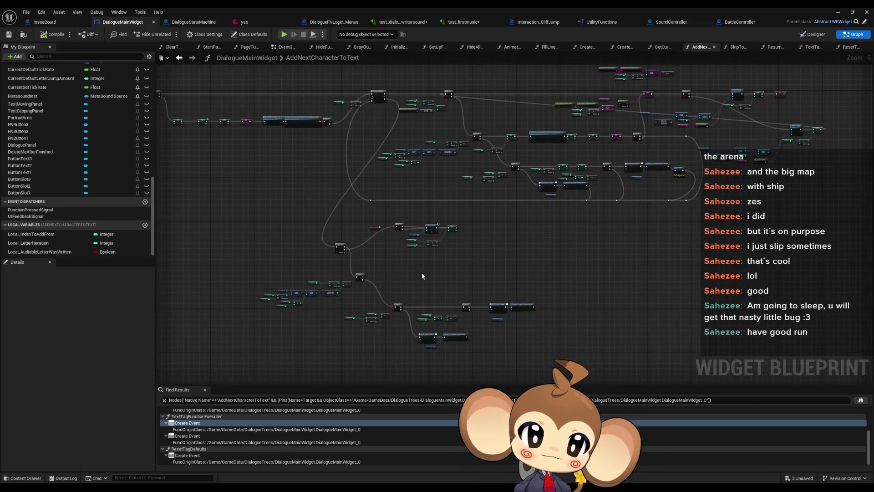
drag(444, 228, 443, 226)
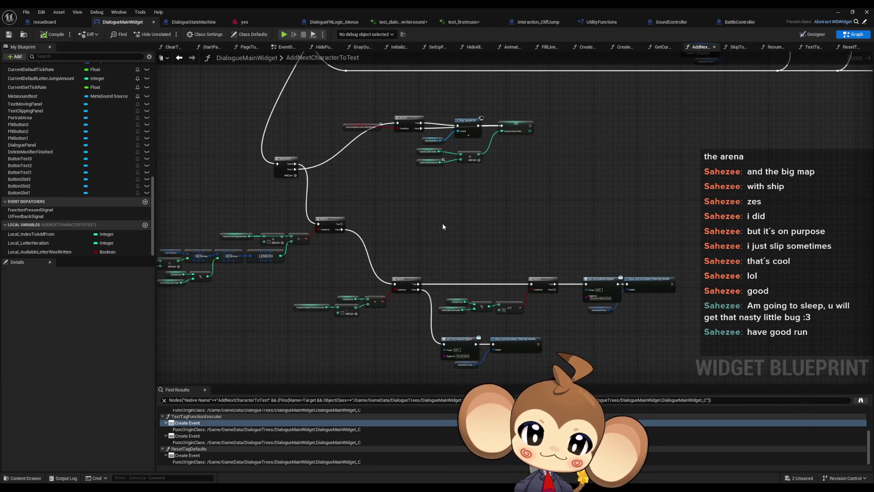
key(ctrl+v)
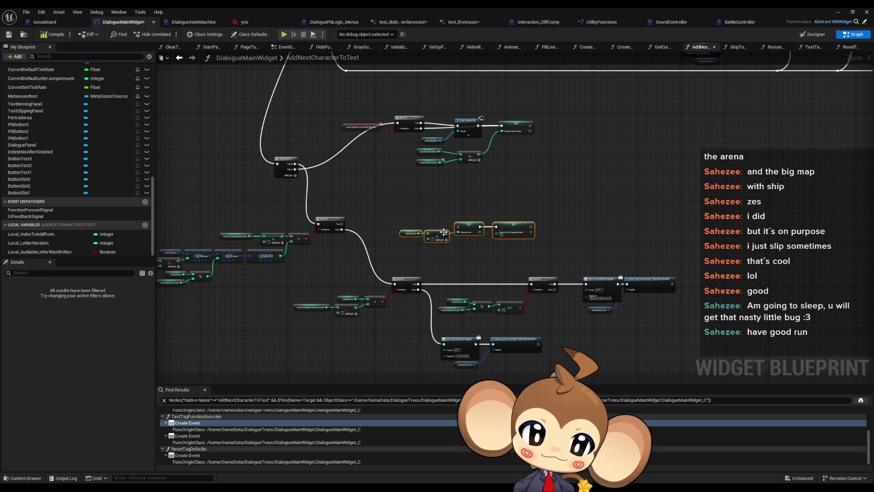
Survey the pasted nodes around the left Branch, GET and LENGTH nodes
key(Home)
mouse_move(466, 260)
mouse_down()
mouse_move(561, 233)
mouse_move(695, 228)
mouse_up()
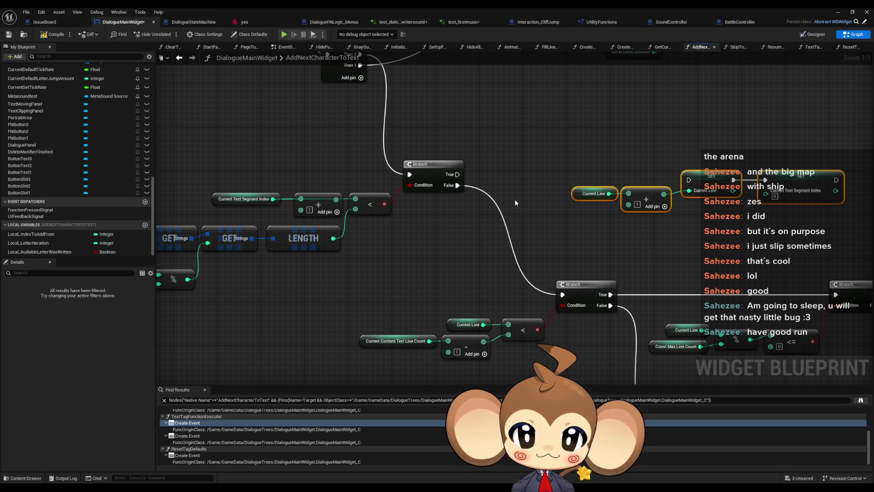
mouse_move(516, 198)
mouse_down()
mouse_move(590, 187)
mouse_move(472, 184)
mouse_move(534, 168)
mouse_up()
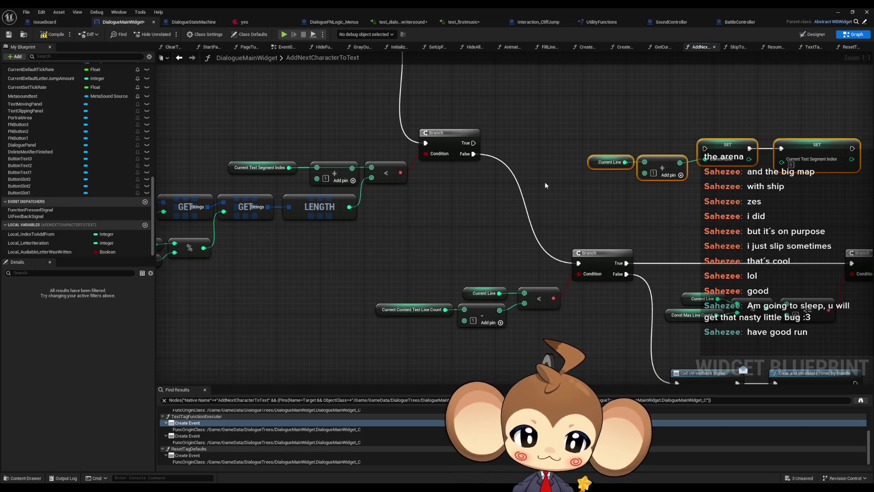
drag(545, 185, 406, 170)
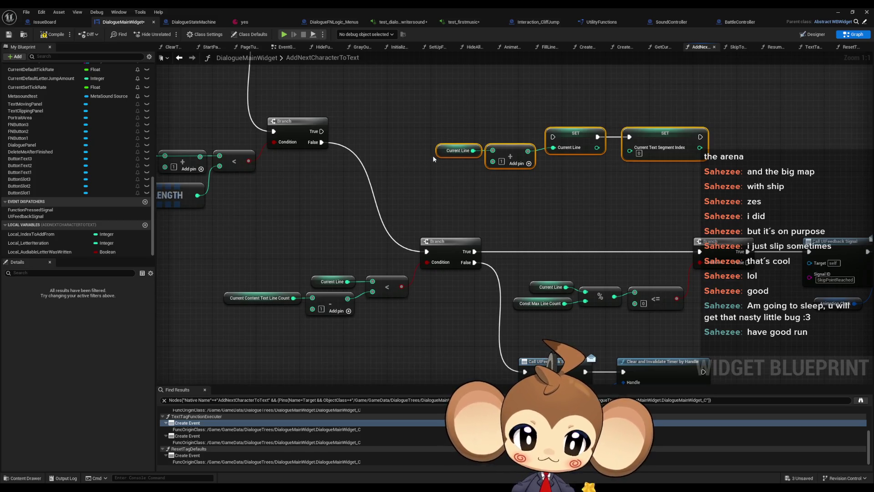
scroll(436, 158, down, 3)
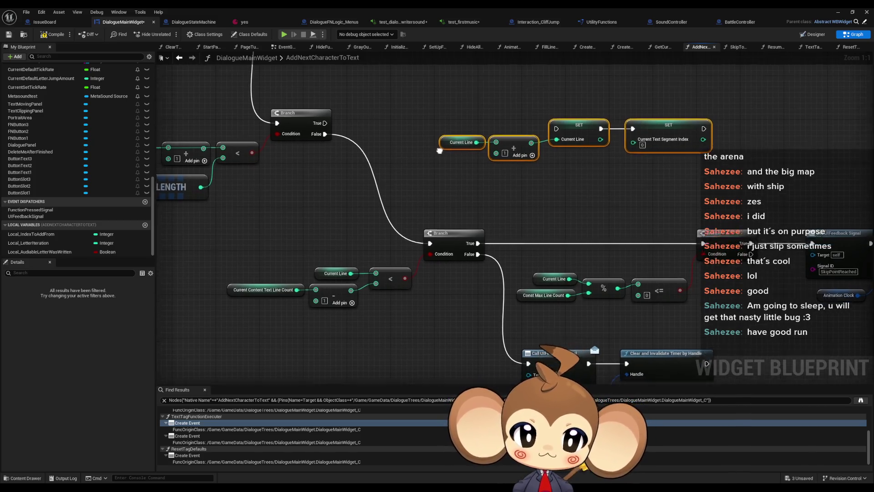
mouse_move(439, 134)
mouse_down()
mouse_move(384, 227)
mouse_move(455, 292)
mouse_move(503, 191)
mouse_up()
scroll(428, 224, down, 1)
drag(302, 371, 535, 296)
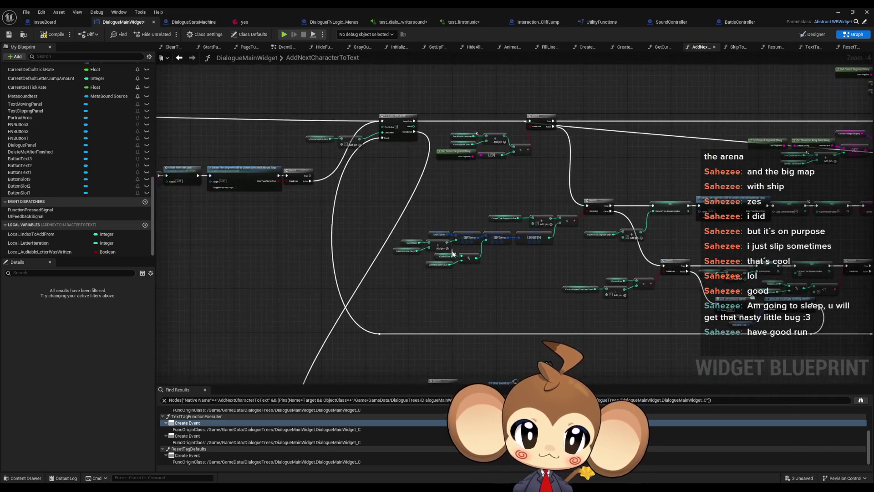
scroll(535, 295, up, 4)
mouse_move(454, 206)
mouse_down()
mouse_move(331, 210)
mouse_move(162, 241)
mouse_up()
scroll(162, 241, down, 1)
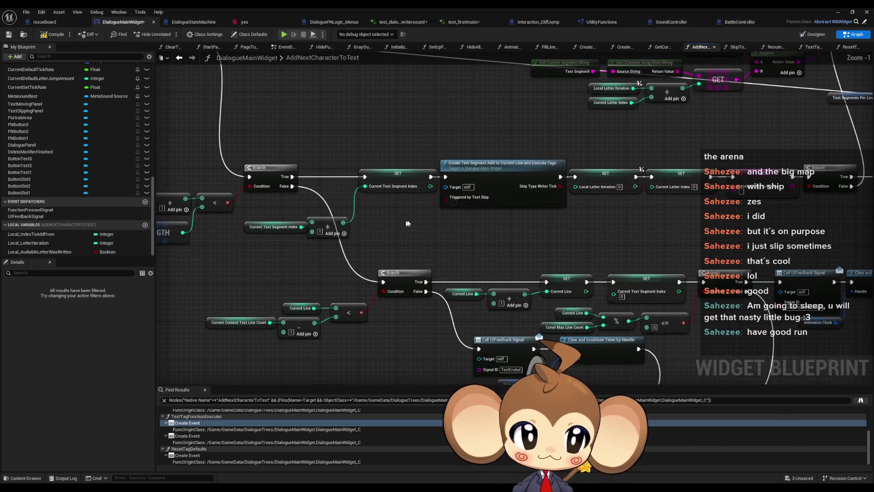
mouse_move(423, 215)
mouse_down()
mouse_move(541, 231)
mouse_move(568, 217)
mouse_move(553, 212)
mouse_move(554, 197)
mouse_move(609, 204)
mouse_up()
scroll(595, 171, down, 2)
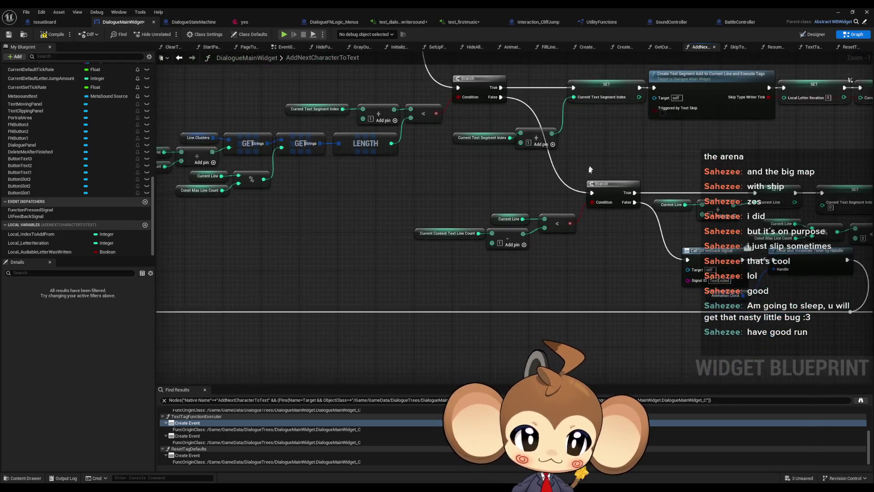
mouse_move(596, 171)
mouse_down()
mouse_move(549, 177)
mouse_move(455, 260)
mouse_move(523, 187)
mouse_move(516, 185)
mouse_up()
scroll(454, 260, up, 1)
Wire the Branch True output into the SET node, and the SET node into the right Branch
drag(629, 185, 626, 271)
click(745, 164)
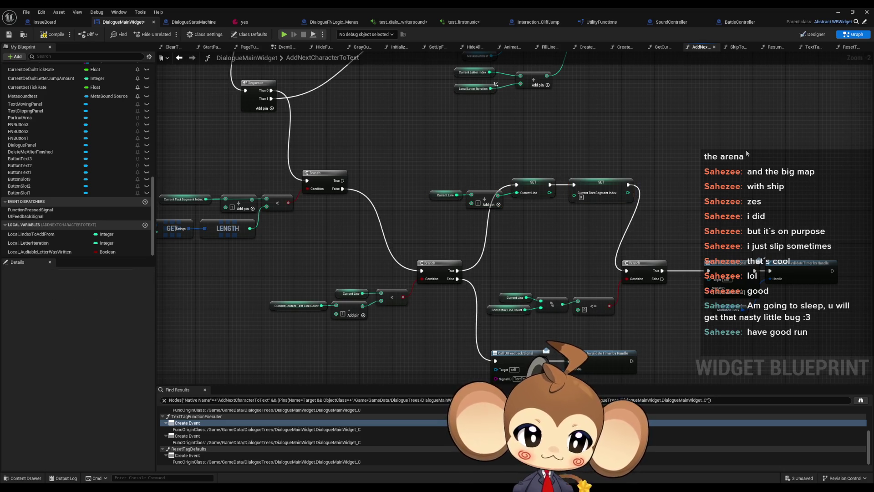
drag(746, 149, 665, 173)
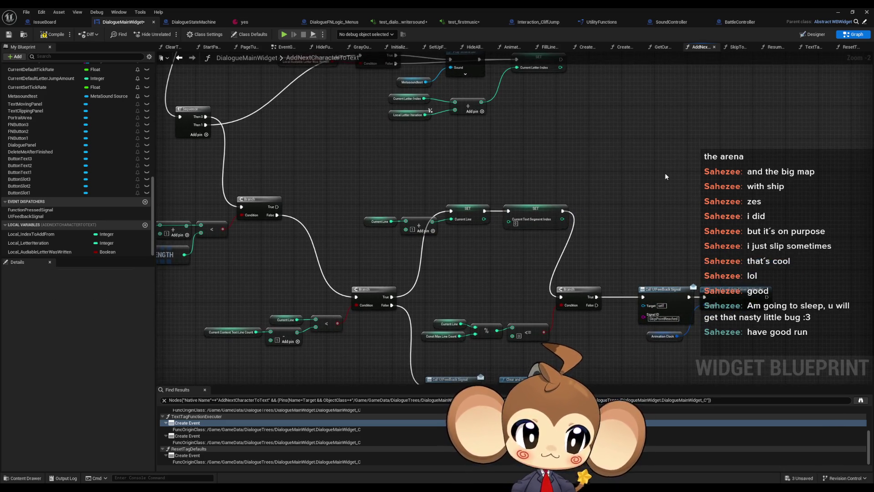
scroll(650, 162, down, 5)
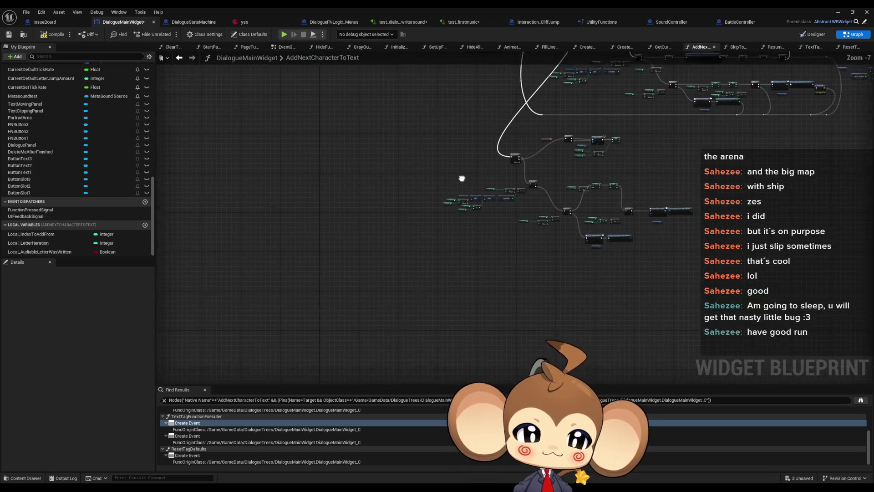
mouse_move(455, 178)
mouse_down()
mouse_move(448, 236)
mouse_move(433, 265)
mouse_up()
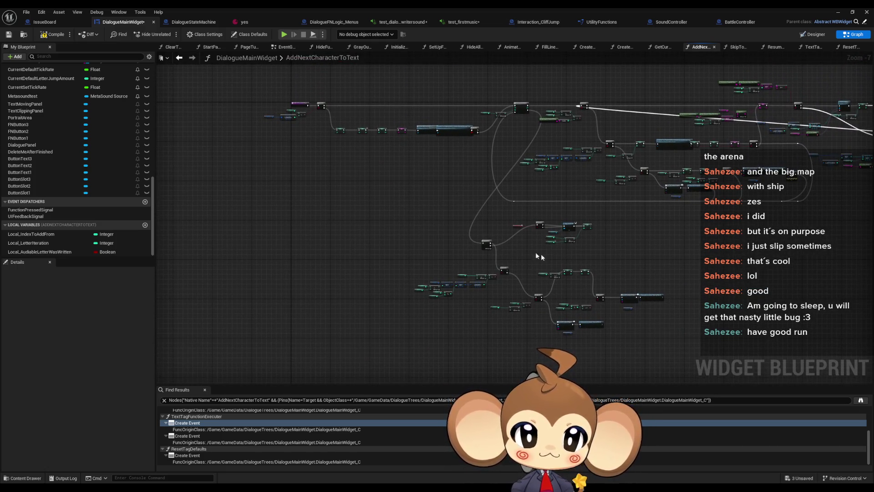
scroll(537, 255, up, 1)
click(840, 12)
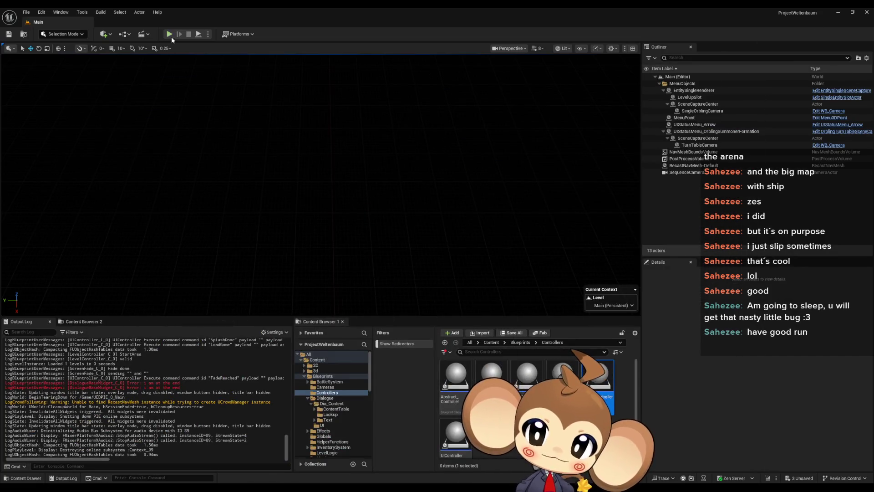
key(alt+p)
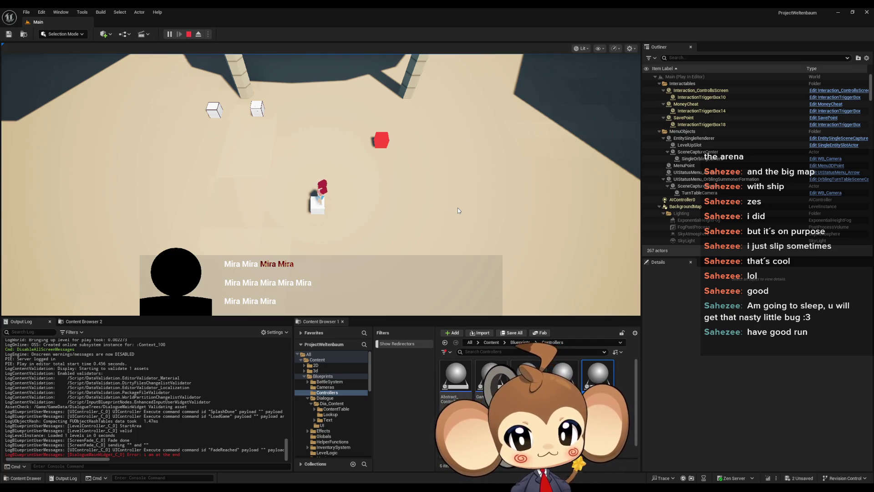
click(189, 33)
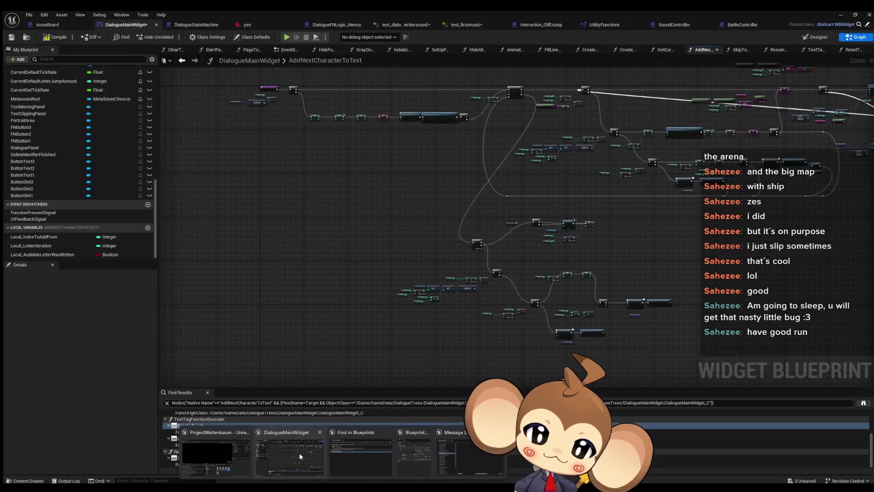
click(299, 452)
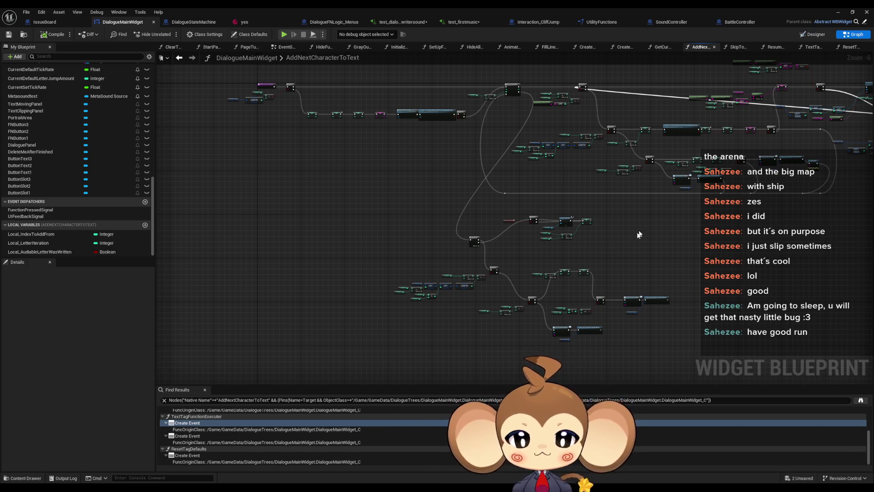
Inspect the upper Sequence and Branch nodes and the overall function layout
scroll(552, 227, up, 4)
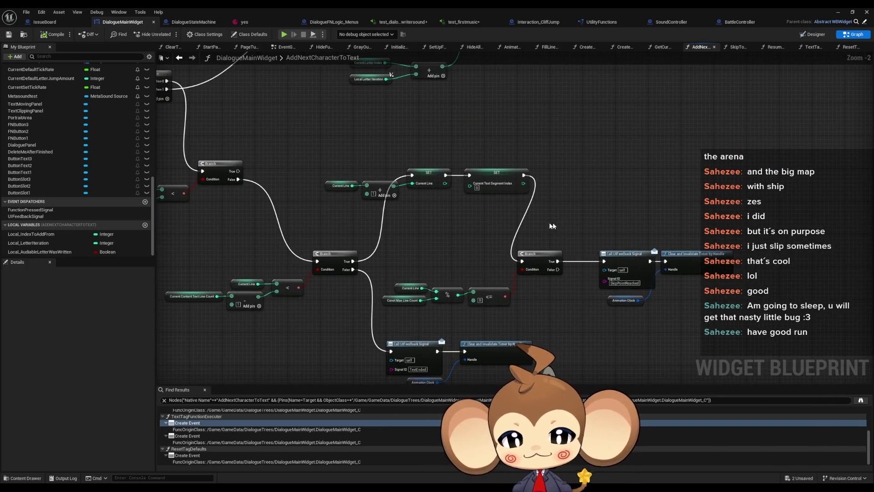
scroll(582, 235, down, 2)
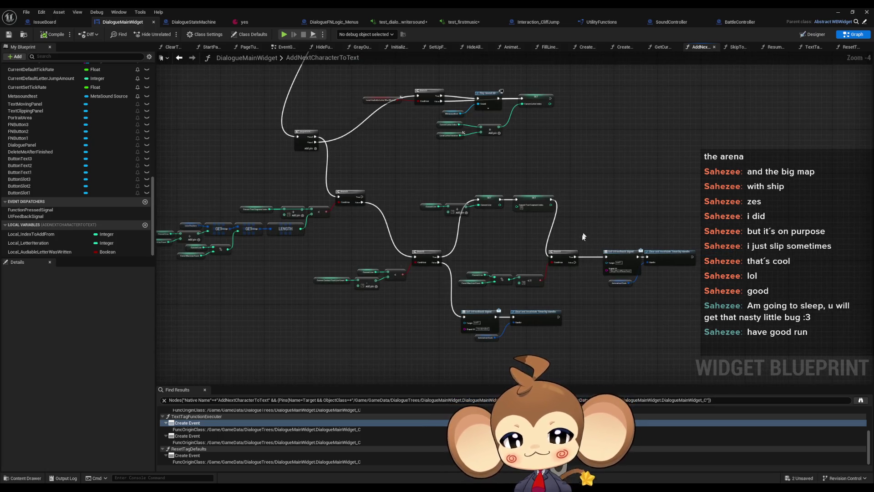
drag(552, 230, 560, 284)
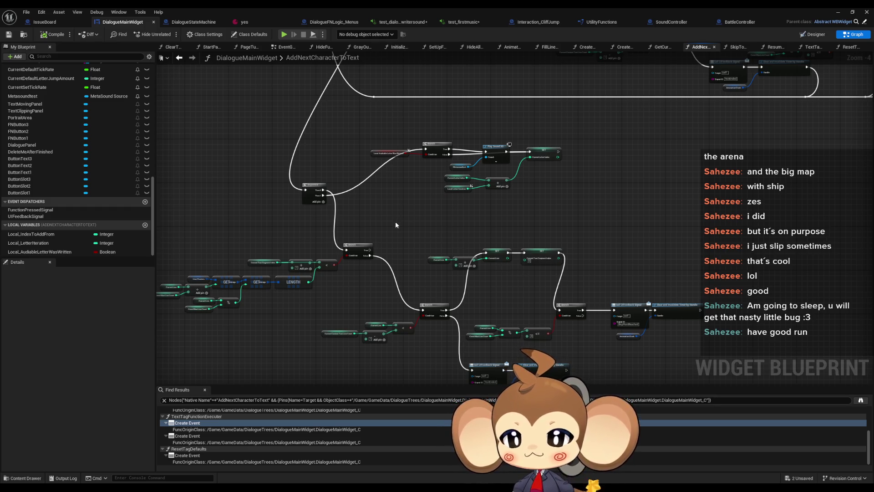
scroll(402, 220, down, 2)
mouse_move(401, 219)
mouse_down()
mouse_move(505, 204)
mouse_move(475, 262)
mouse_up()
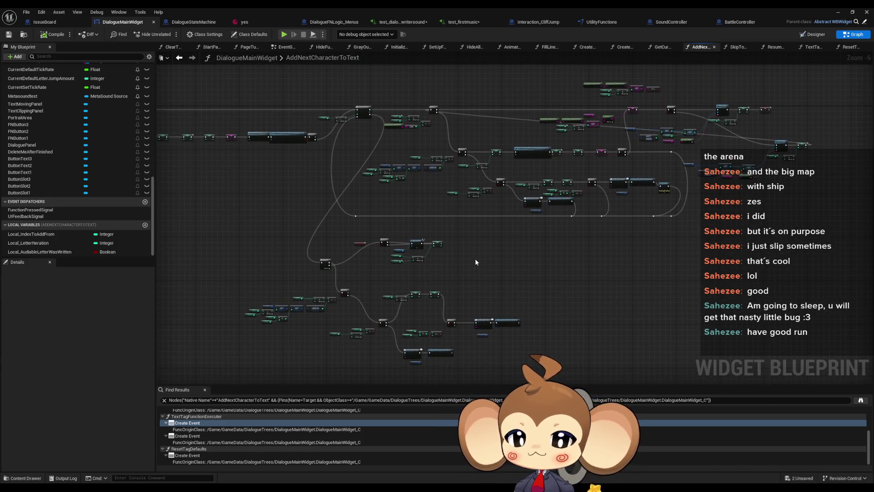
scroll(475, 262, up, 2)
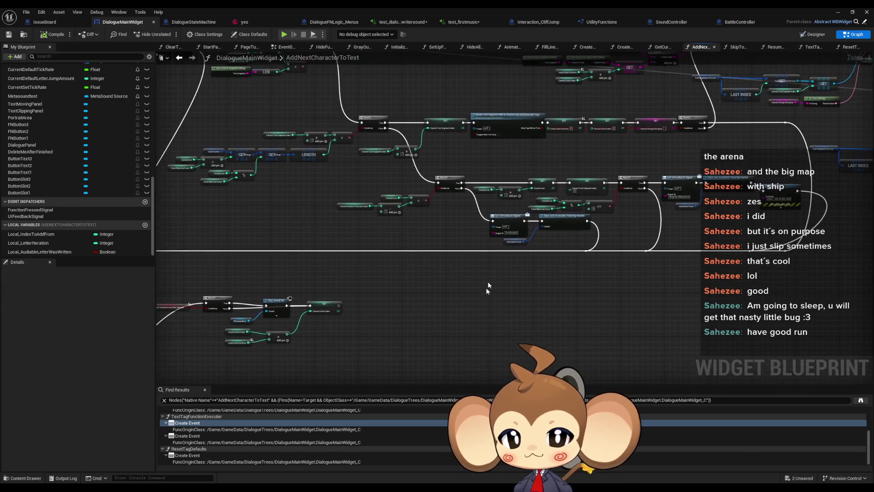
scroll(509, 202, up, 4)
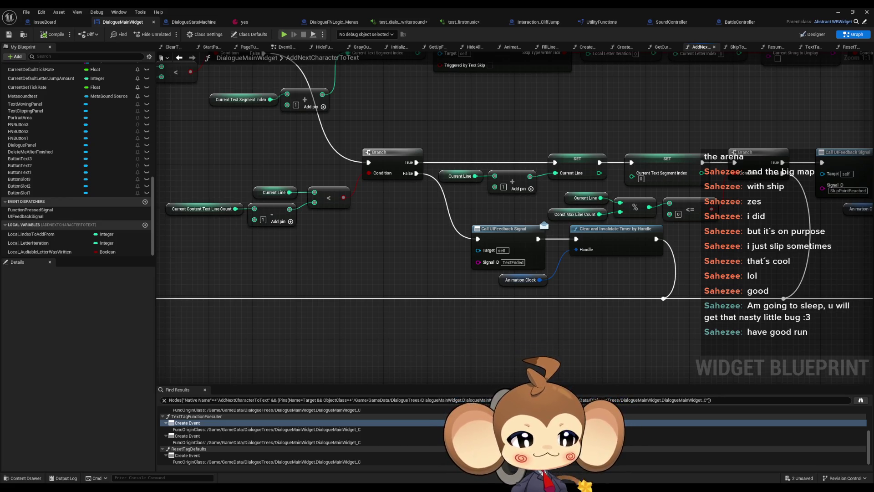
scroll(300, 335, down, 2)
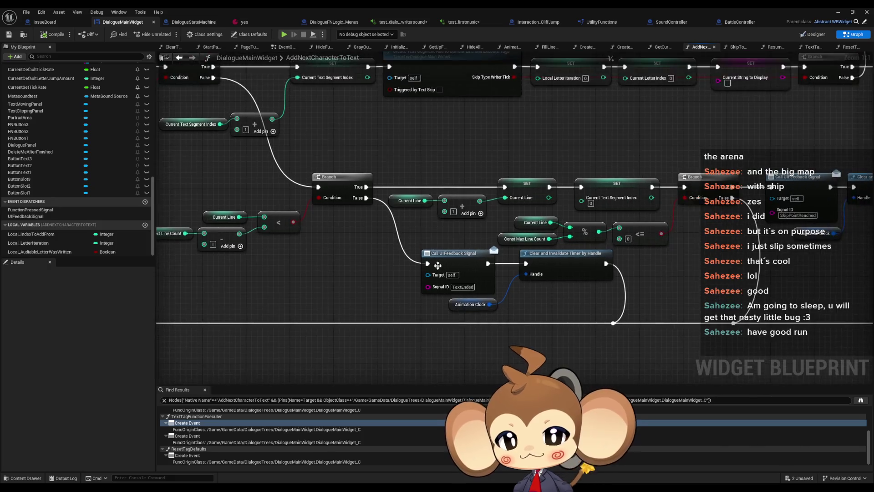
scroll(434, 265, down, 3)
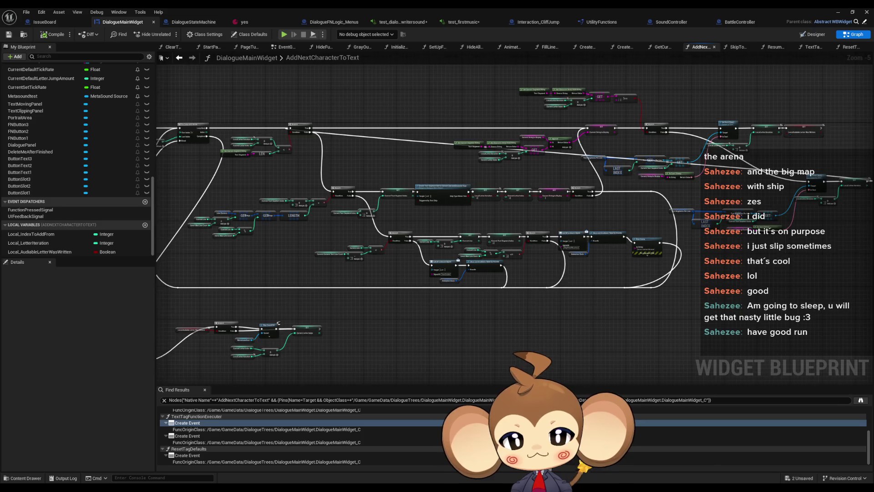
Connect SET Local Letter Iteration's exec output after SetText to SET Local Audiable Letter Was Written
scroll(490, 202, up, 6)
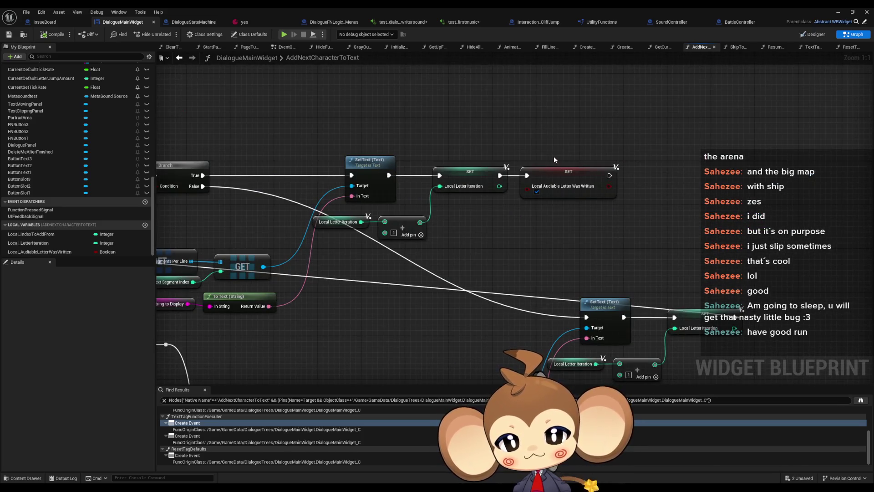
scroll(546, 157, down, 1)
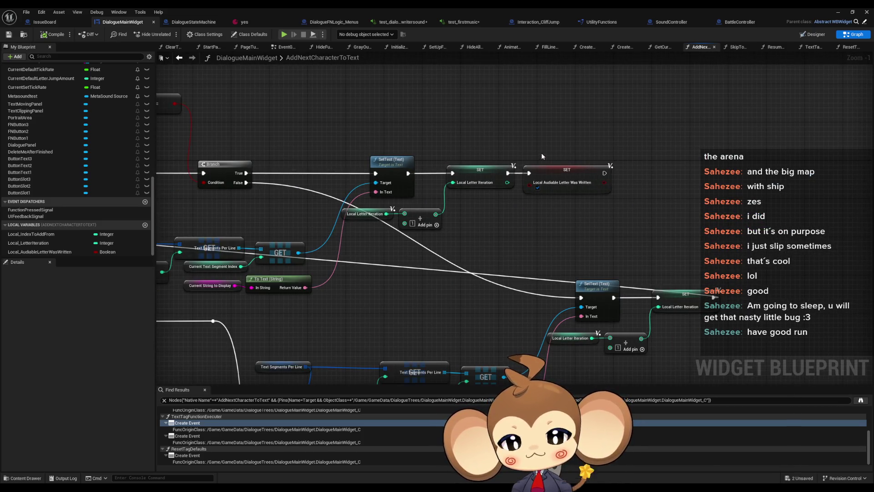
scroll(542, 155, down, 5)
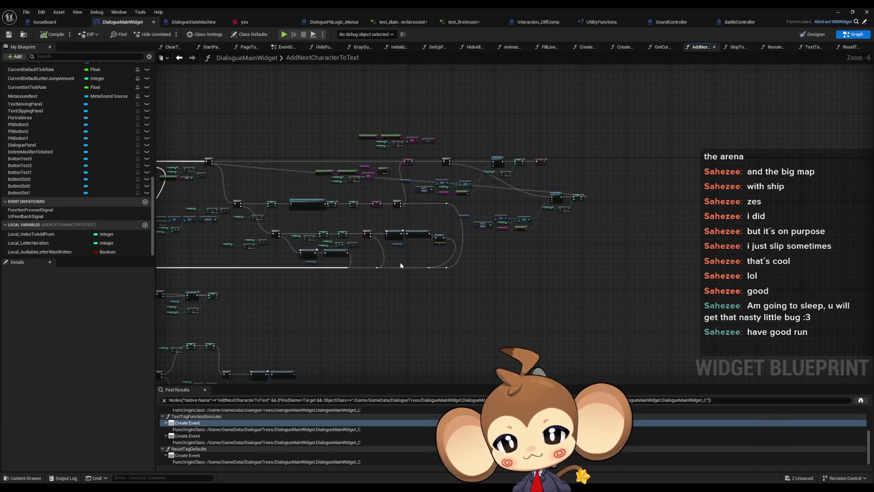
scroll(400, 265, up, 1)
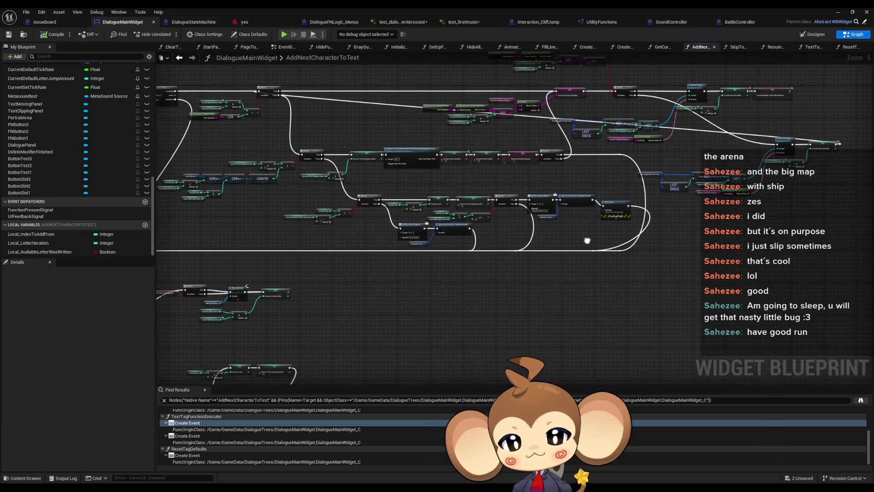
scroll(630, 219, up, 4)
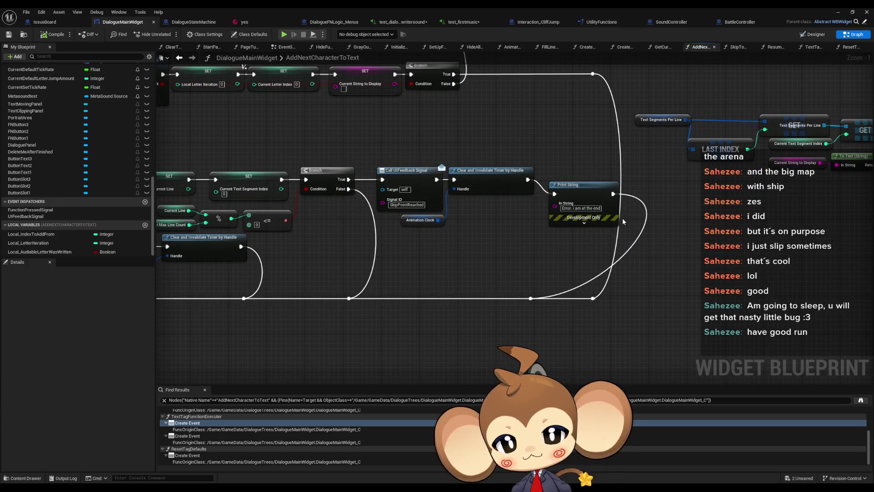
scroll(602, 235, down, 2)
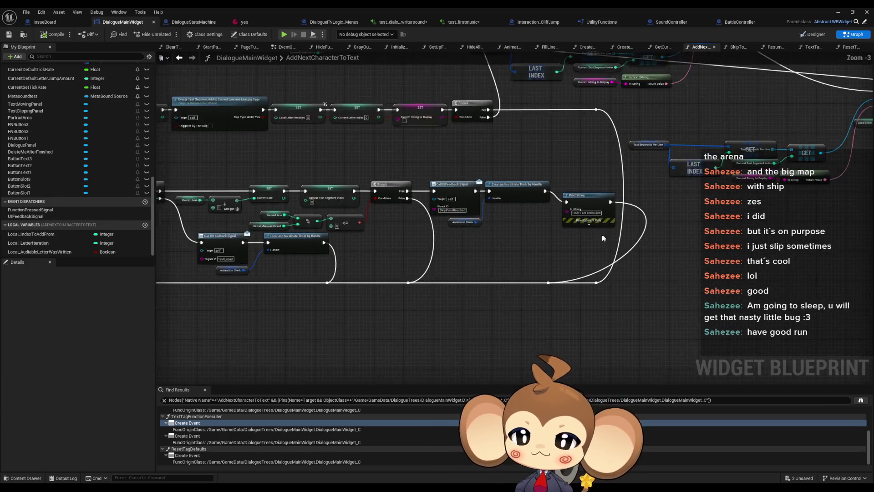
scroll(602, 237, down, 1)
mouse_move(480, 235)
mouse_down()
mouse_move(539, 266)
mouse_move(669, 246)
mouse_up()
scroll(674, 235, up, 2)
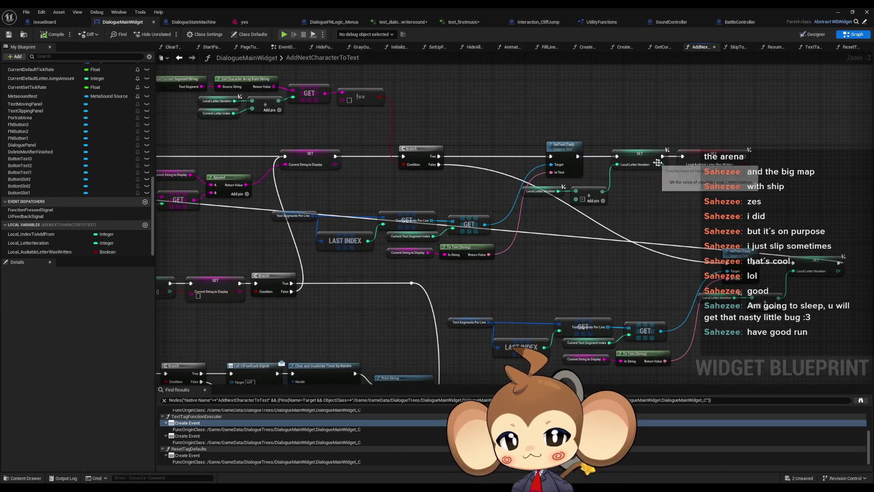
drag(663, 161, 683, 157)
scroll(638, 229, down, 1)
scroll(639, 229, down, 1)
scroll(657, 172, down, 1)
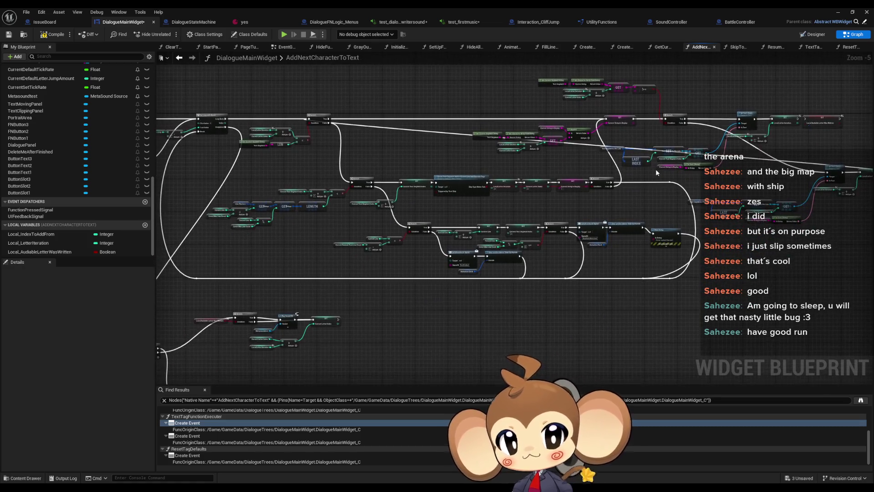
mouse_move(531, 263)
mouse_down()
mouse_move(566, 196)
mouse_move(596, 179)
mouse_up()
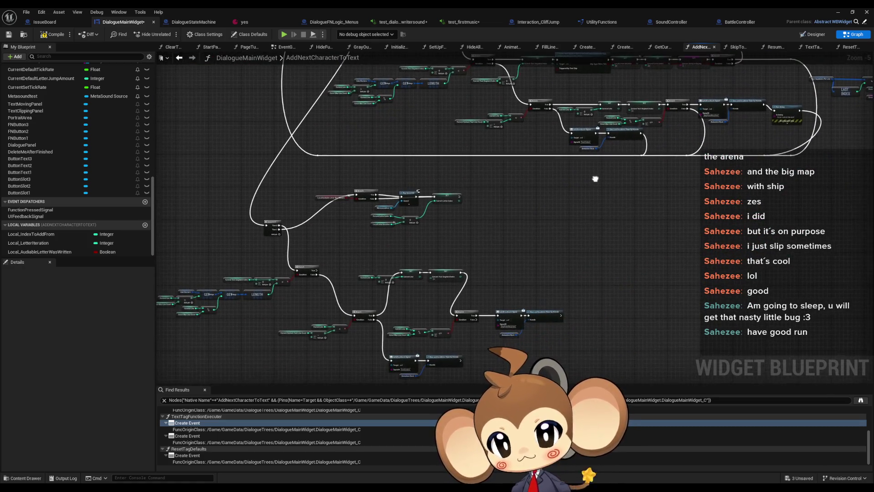
scroll(442, 184, up, 3)
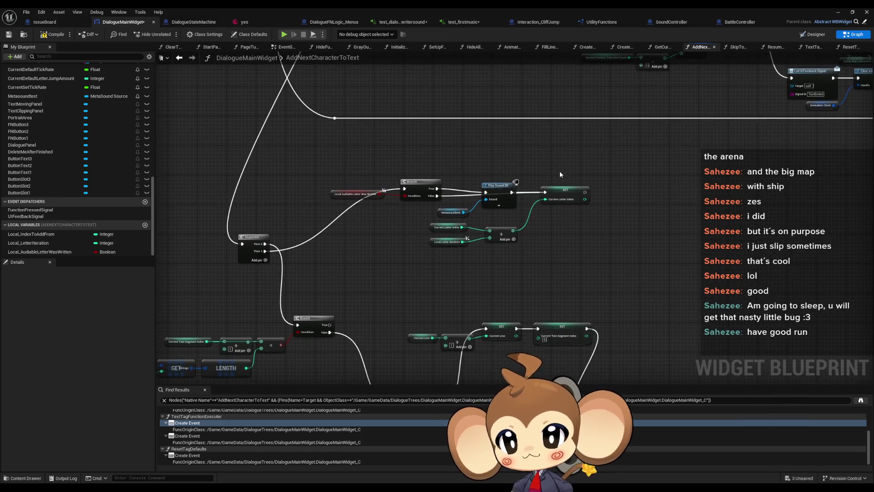
scroll(556, 170, up, 2)
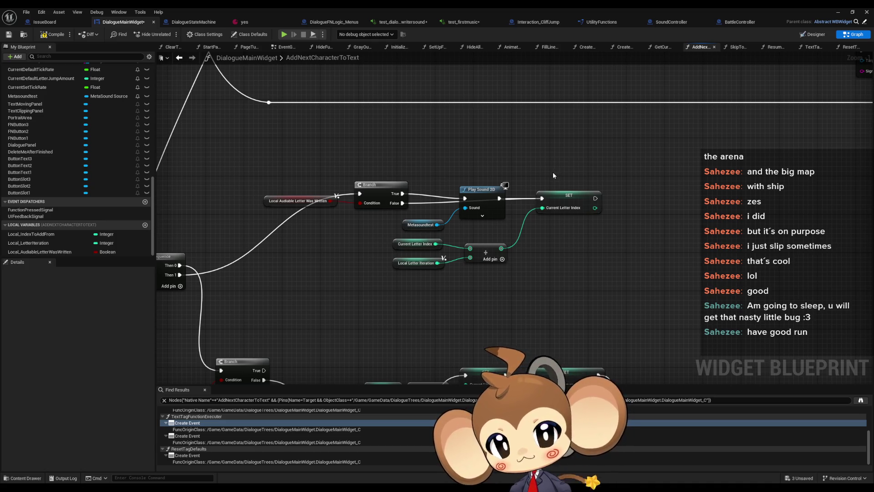
mouse_move(545, 168)
mouse_down()
mouse_move(569, 214)
mouse_move(737, 97)
mouse_move(549, 112)
mouse_move(506, 87)
mouse_move(477, 54)
mouse_up()
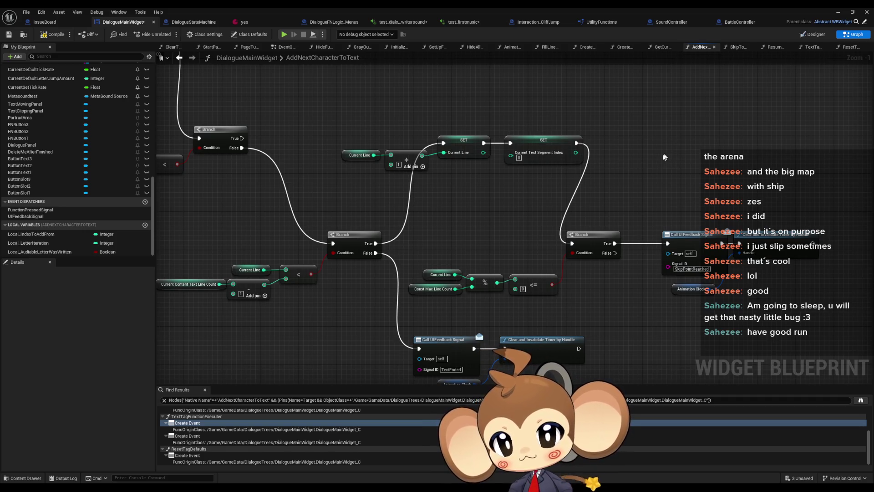
scroll(644, 152, down, 2)
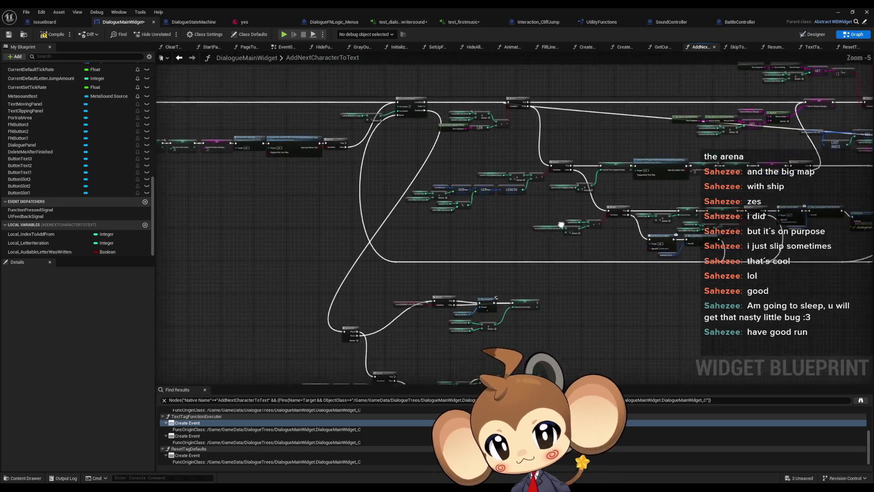
scroll(507, 228, up, 1)
mouse_move(514, 223)
mouse_down()
mouse_move(565, 302)
mouse_move(569, 332)
mouse_move(4, 308)
mouse_up()
drag(311, 337, 496, 215)
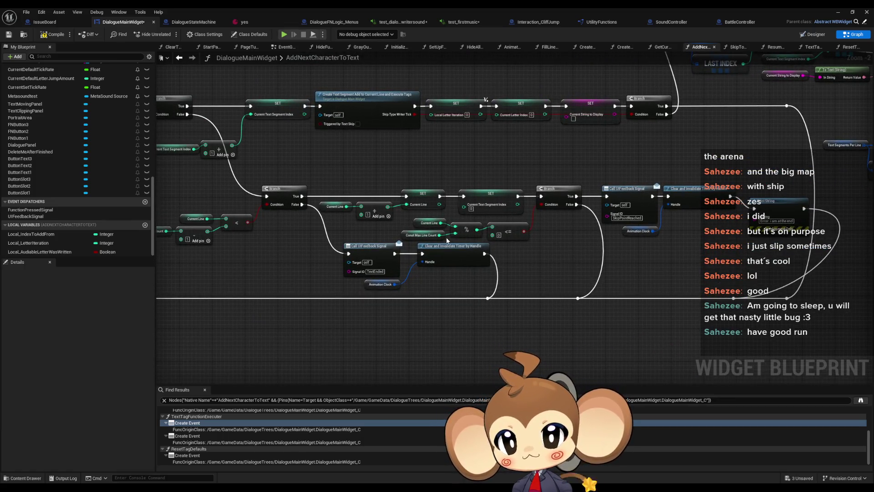
scroll(420, 165, down, 2)
mouse_move(420, 166)
mouse_down()
mouse_move(426, 253)
mouse_move(383, 312)
mouse_move(316, 270)
mouse_move(407, 243)
mouse_up()
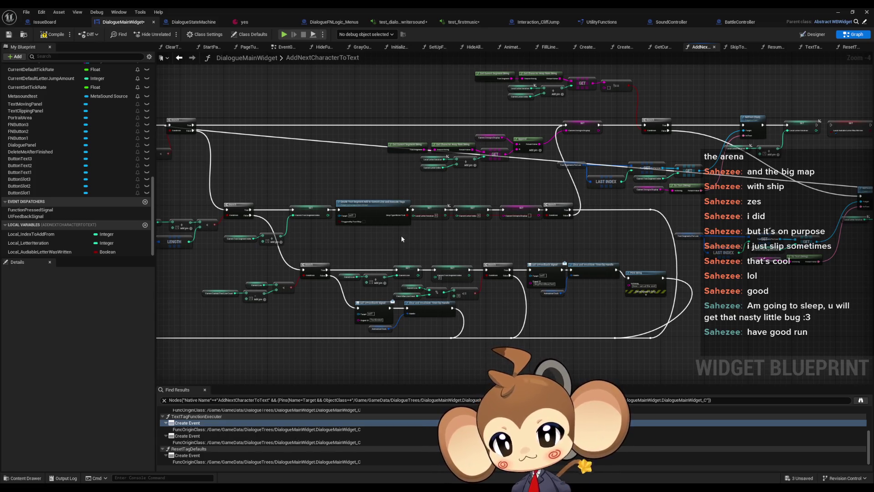
mouse_move(401, 237)
mouse_down()
mouse_move(305, 232)
mouse_move(298, 222)
mouse_move(661, 89)
mouse_up()
scroll(330, 273, up, 5)
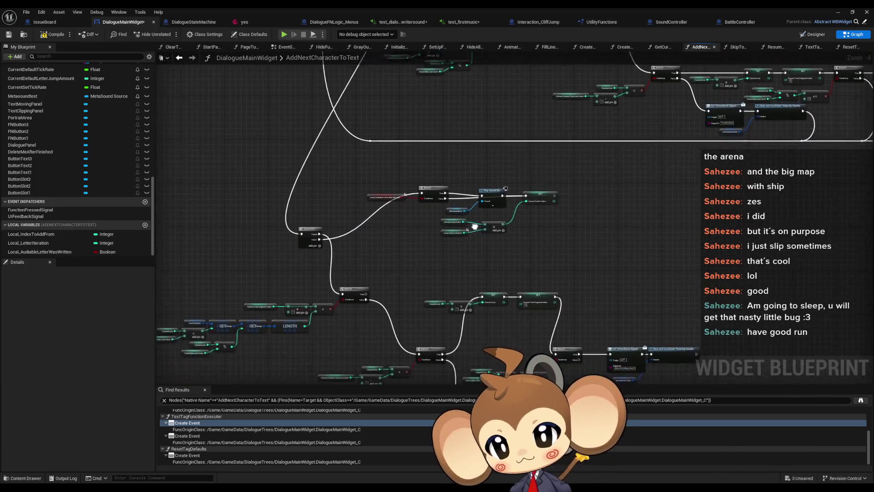
click(369, 223)
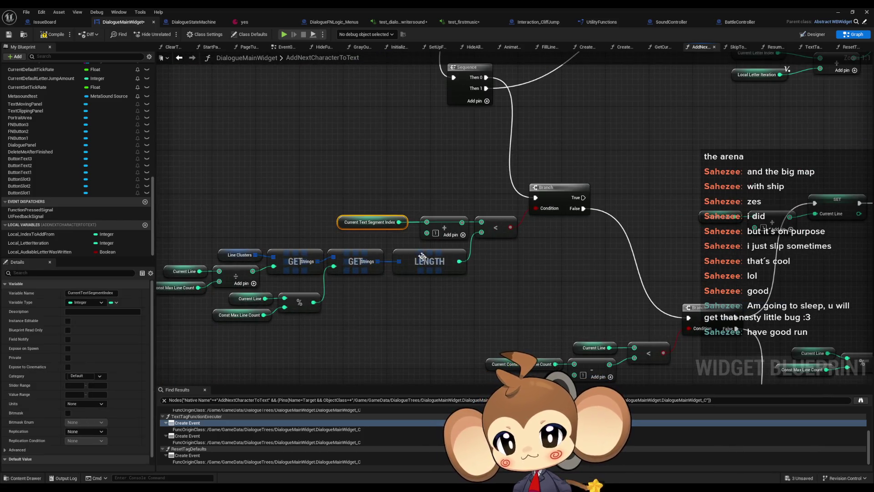
mouse_move(393, 298)
mouse_down()
mouse_move(452, 294)
mouse_move(361, 205)
mouse_move(335, 205)
mouse_move(322, 250)
mouse_up()
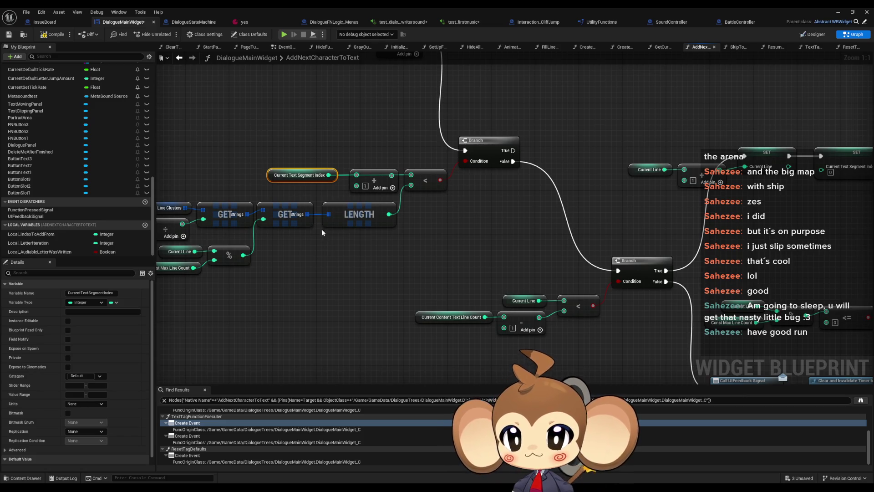
drag(313, 250, 465, 259)
scroll(464, 260, down, 3)
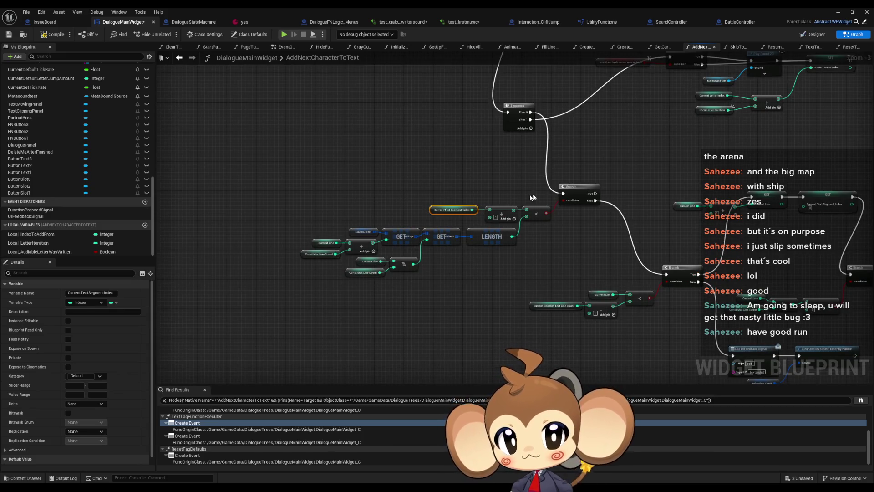
scroll(440, 223, down, 4)
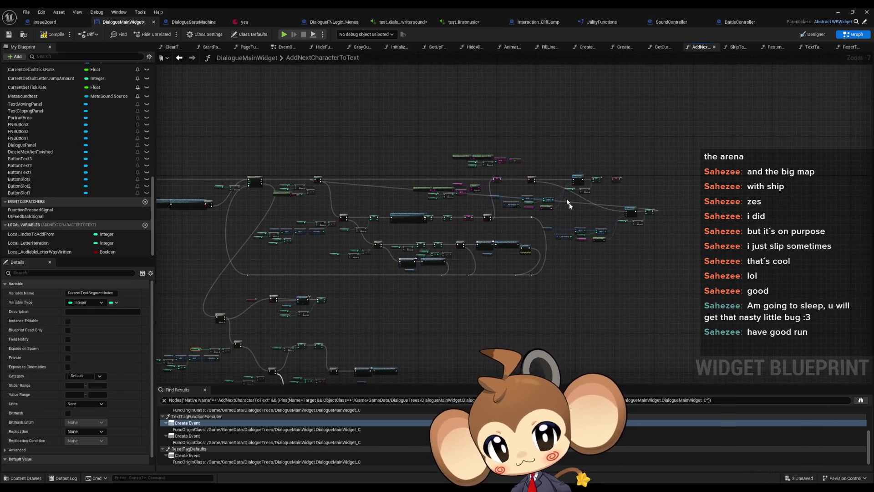
scroll(611, 184, up, 8)
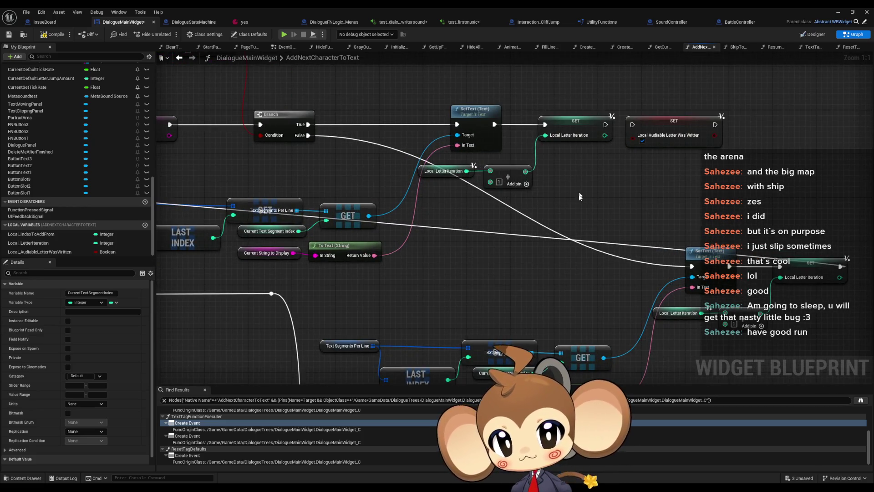
drag(586, 196, 601, 183)
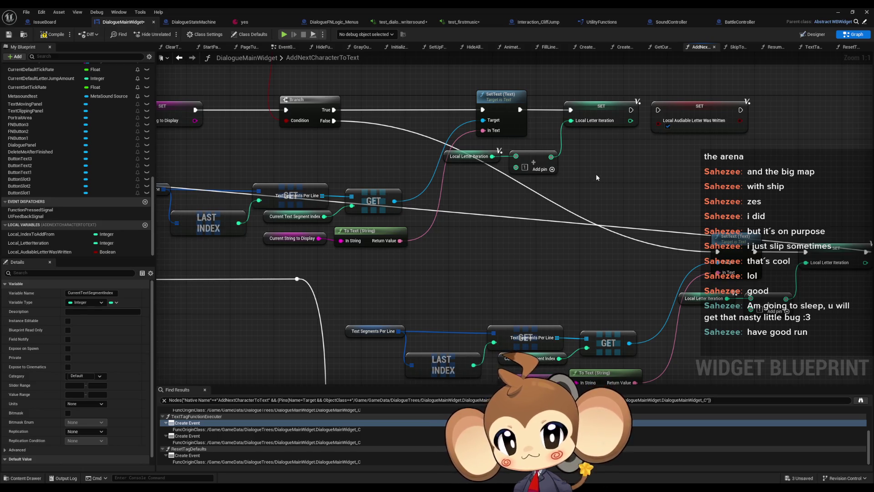
scroll(589, 130, down, 1)
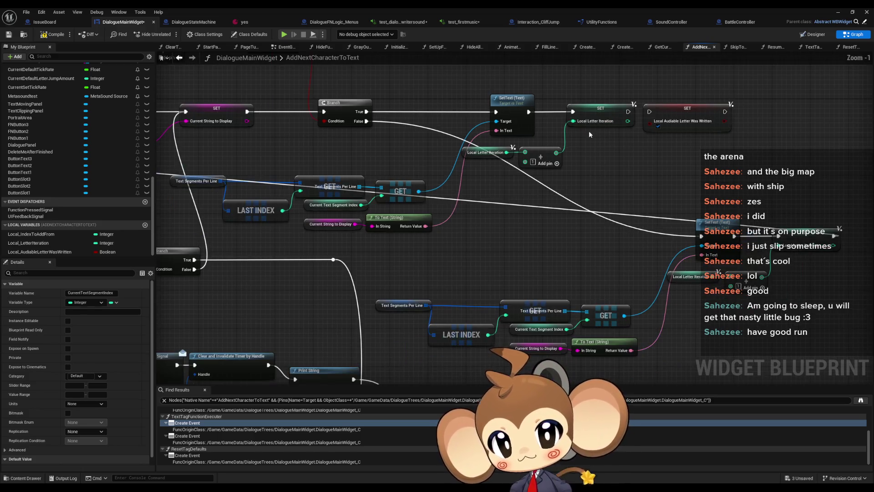
scroll(585, 133, up, 1)
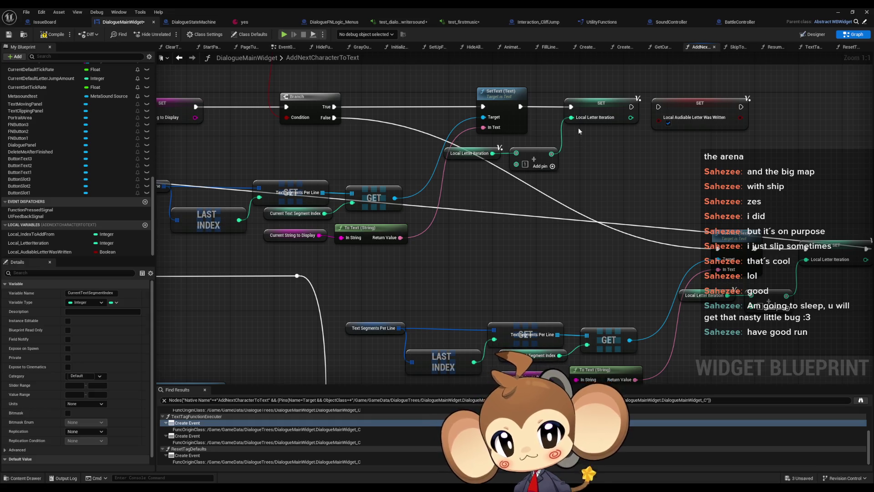
scroll(579, 132, down, 7)
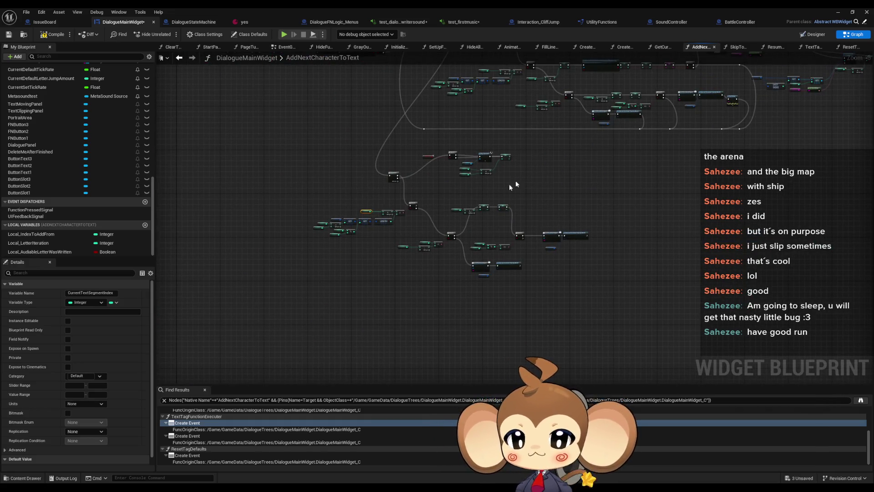
scroll(510, 187, up, 5)
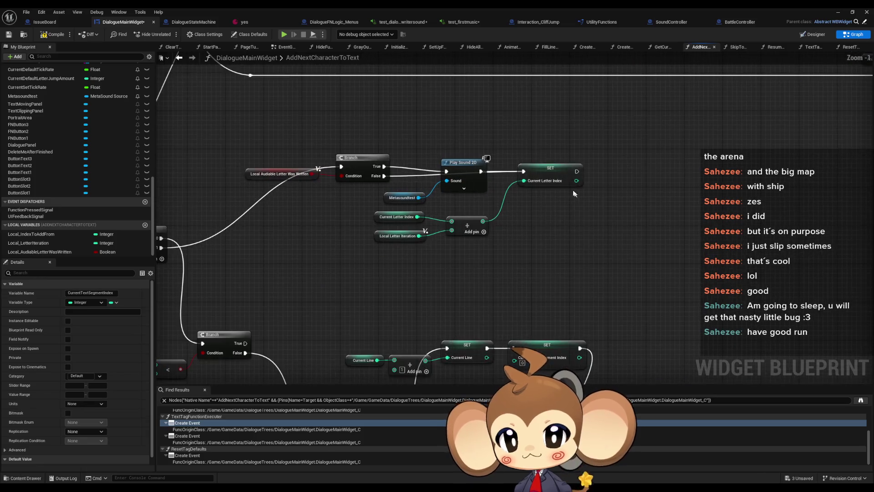
drag(535, 155, 569, 213)
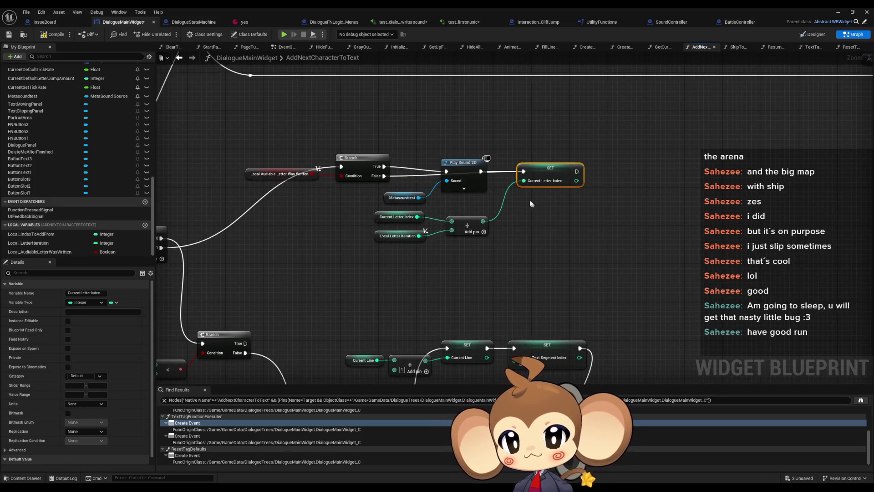
Find all references to CurrentLetterIndex from the SET Current Letter Index node
scroll(527, 198, down, 4)
right_click(541, 181)
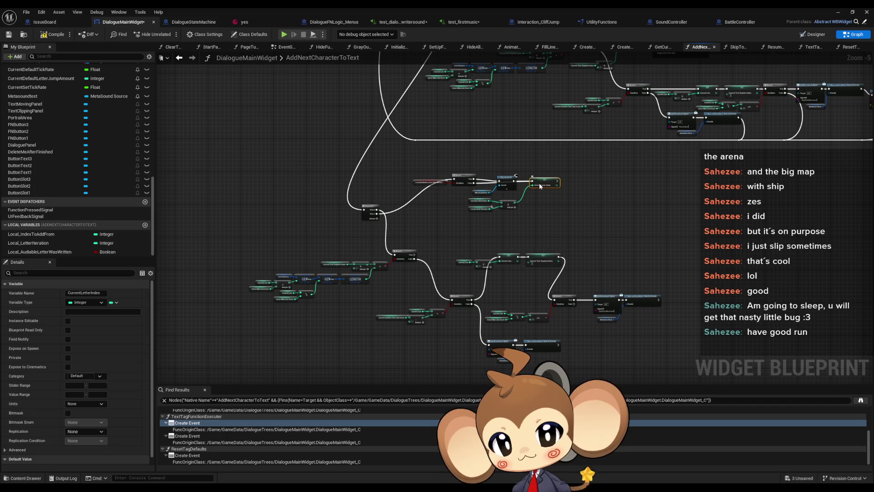
mouse_move(630, 250)
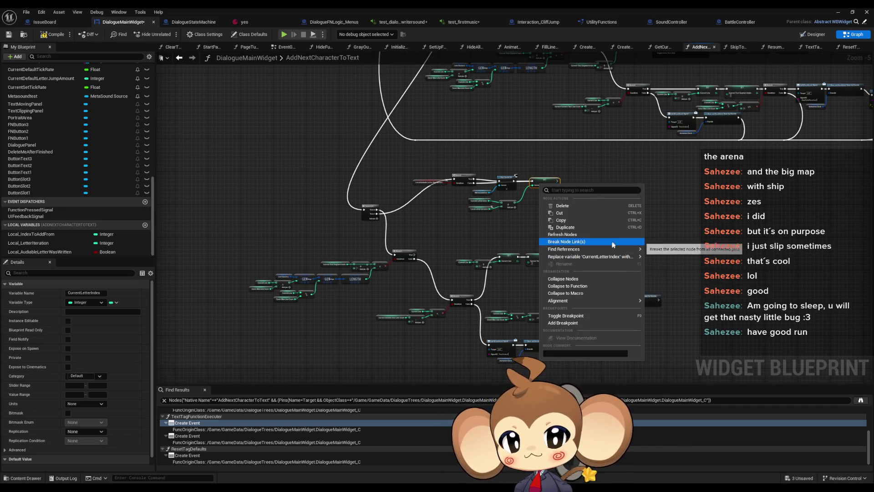
click(663, 252)
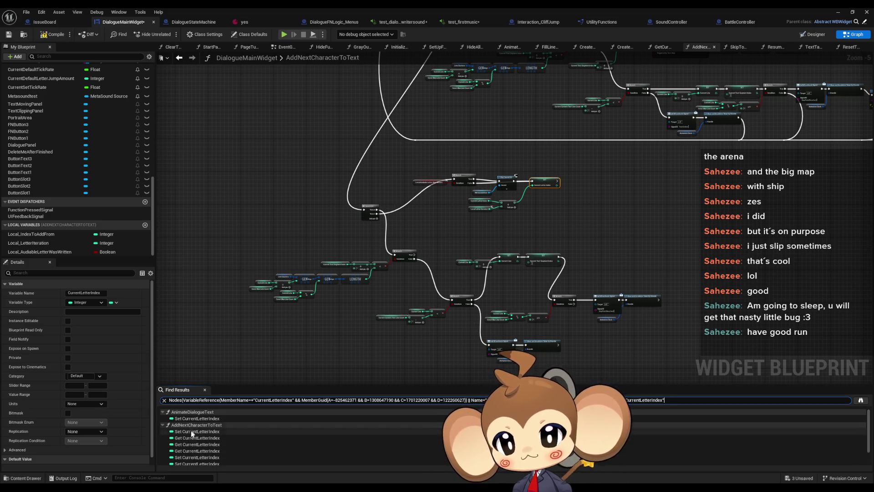
Jump to each Get CurrentLetterIndex result in the search list
click(187, 437)
double_click(187, 437)
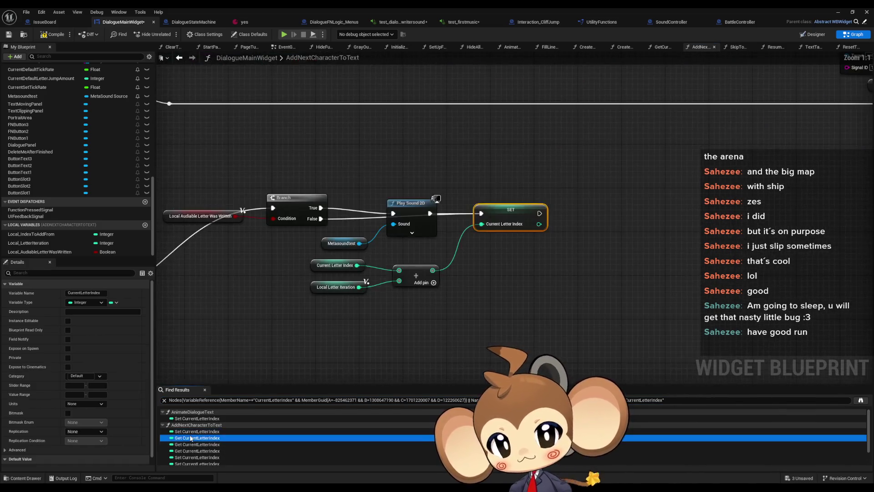
click(193, 444)
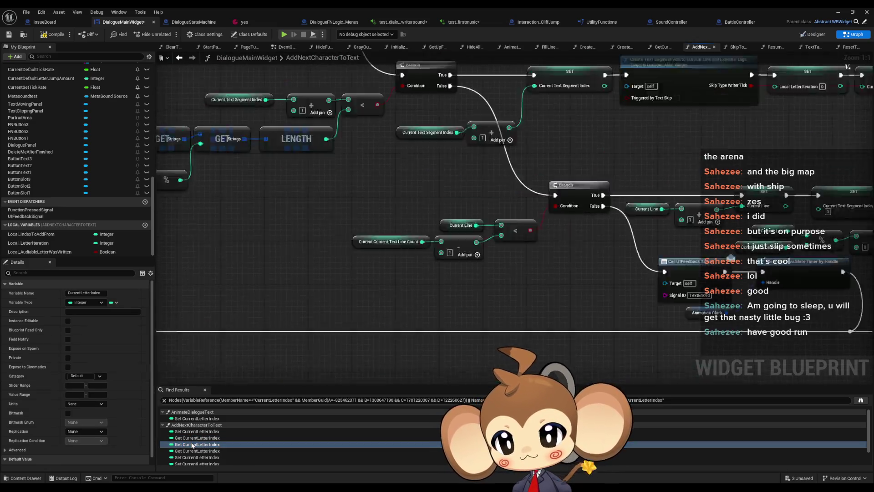
scroll(469, 228, down, 2)
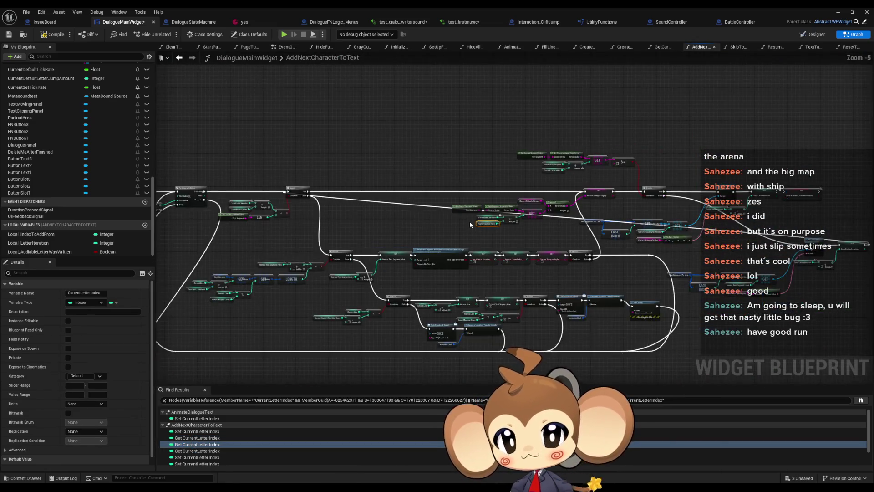
click(193, 450)
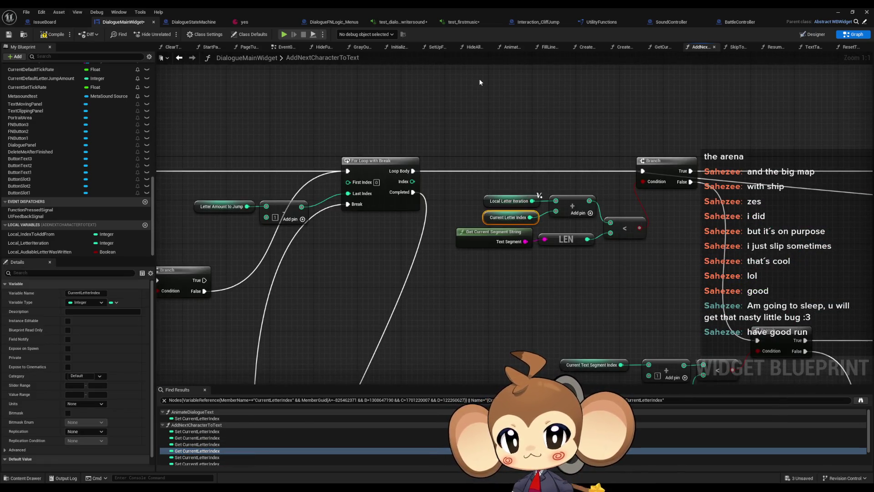
Copy the letter-count comparison and Branch and paste the copy beside the Sequence
mouse_move(475, 89)
mouse_down()
mouse_move(581, 189)
mouse_move(665, 246)
mouse_up()
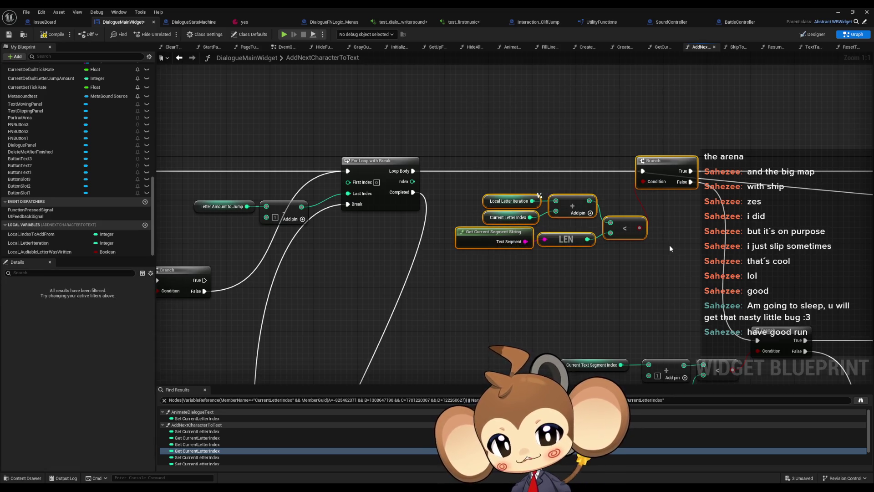
scroll(666, 243, down, 5)
scroll(662, 242, up, 4)
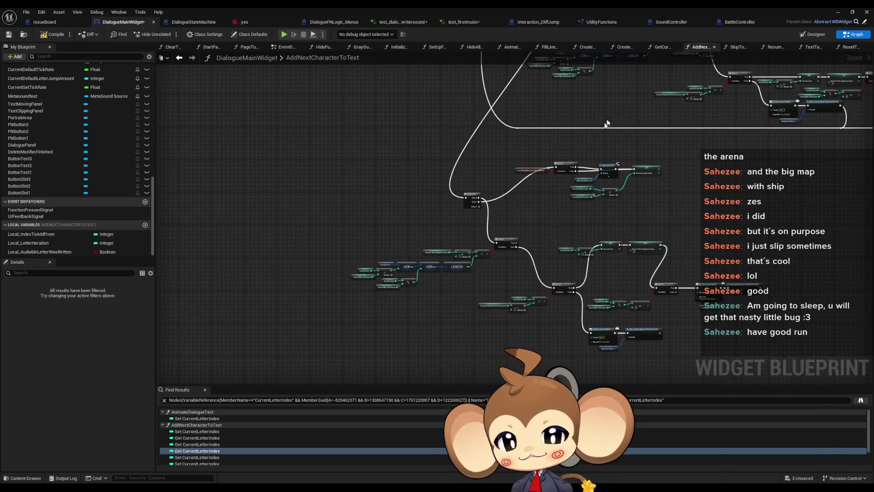
drag(447, 228, 375, 199)
key(ctrl+v)
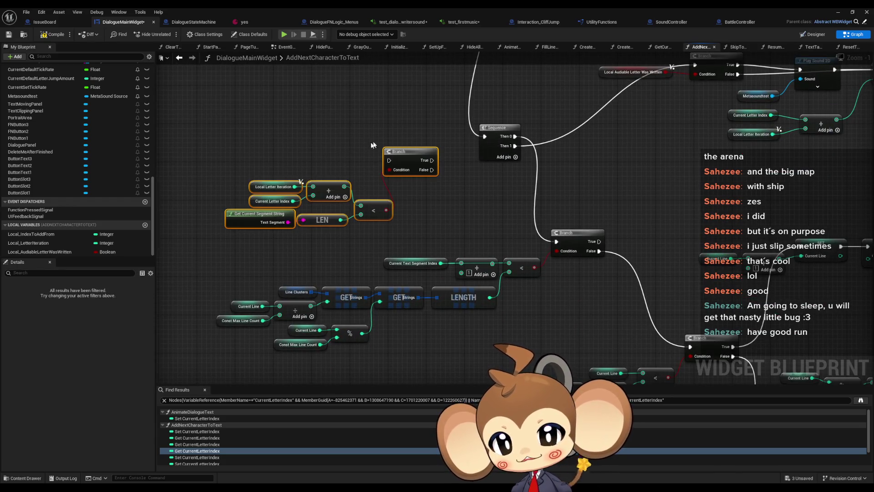
click(408, 141)
drag(410, 152, 454, 171)
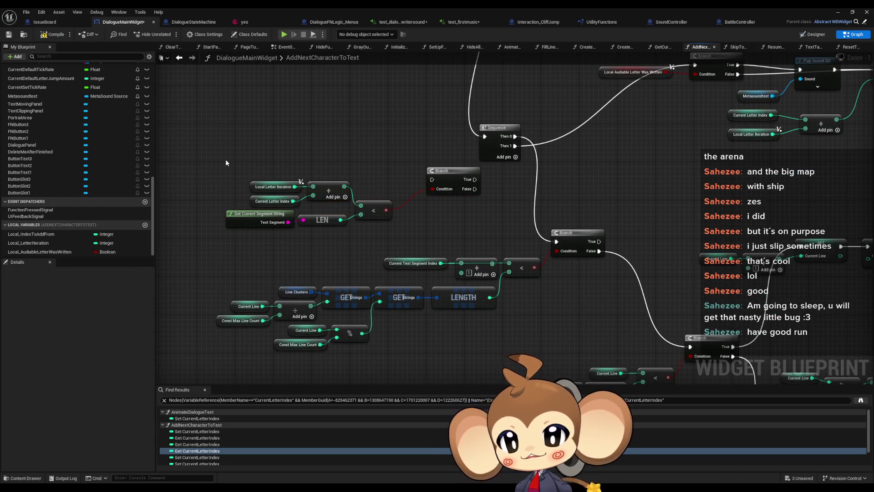
drag(225, 159, 365, 228)
click(359, 126)
Place the pasted Branch below the Sequence and wire Sequence Then 1 into it
scroll(406, 125, down, 2)
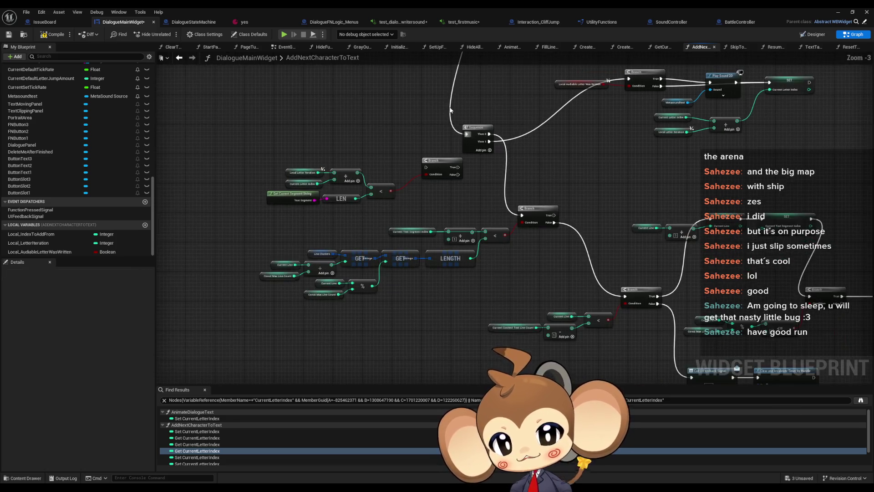
click(774, 213)
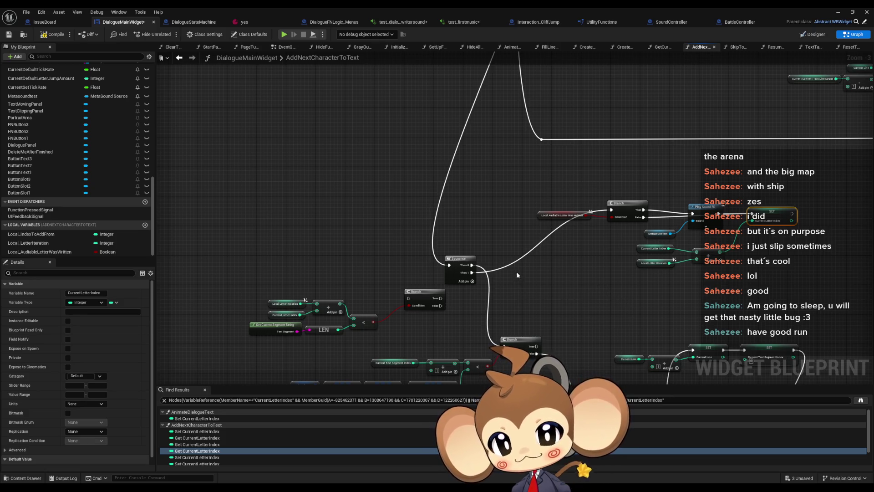
drag(472, 265, 612, 212)
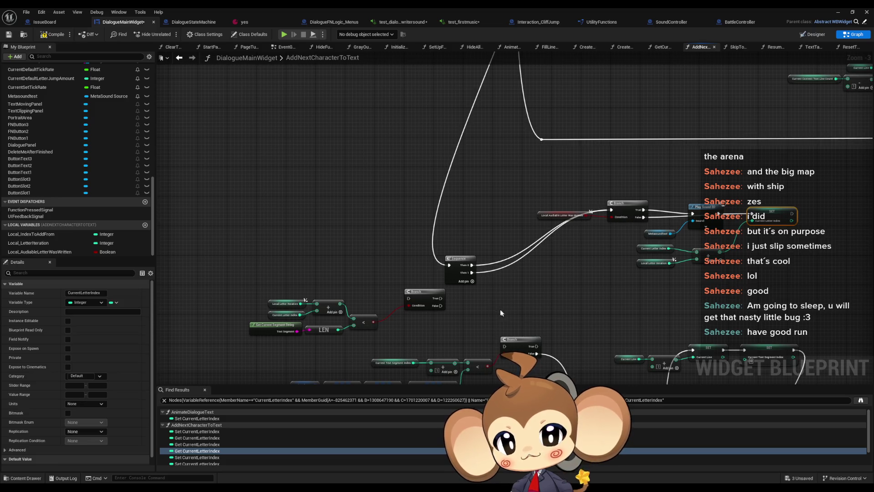
drag(437, 246, 460, 258)
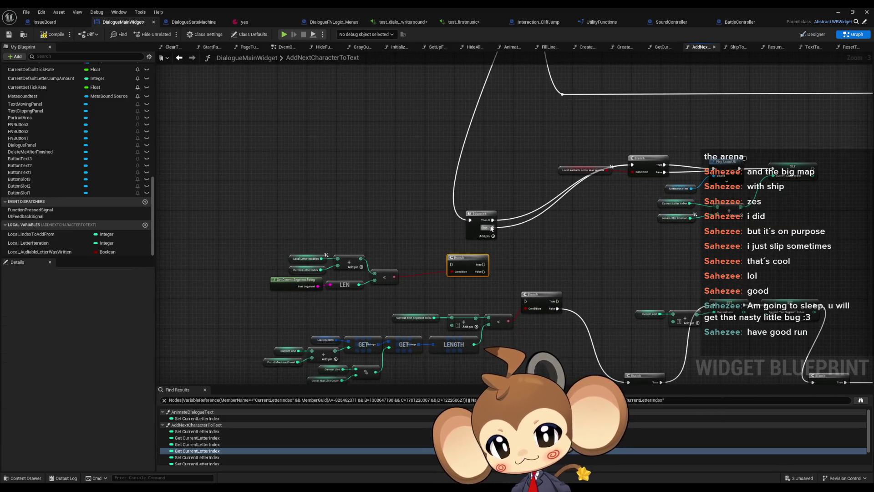
mouse_move(493, 228)
mouse_down()
mouse_move(451, 265)
mouse_move(535, 308)
mouse_up()
scroll(517, 294, up, 2)
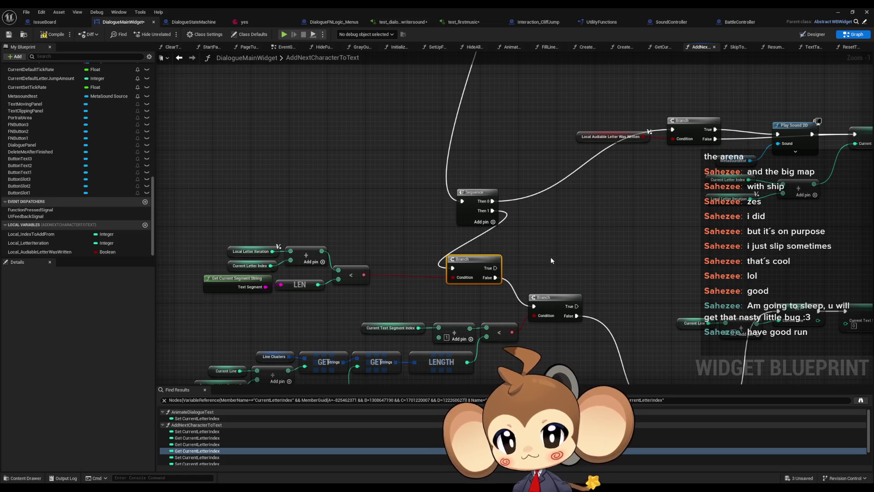
mouse_move(556, 253)
mouse_down()
mouse_move(501, 166)
mouse_move(444, 141)
mouse_up()
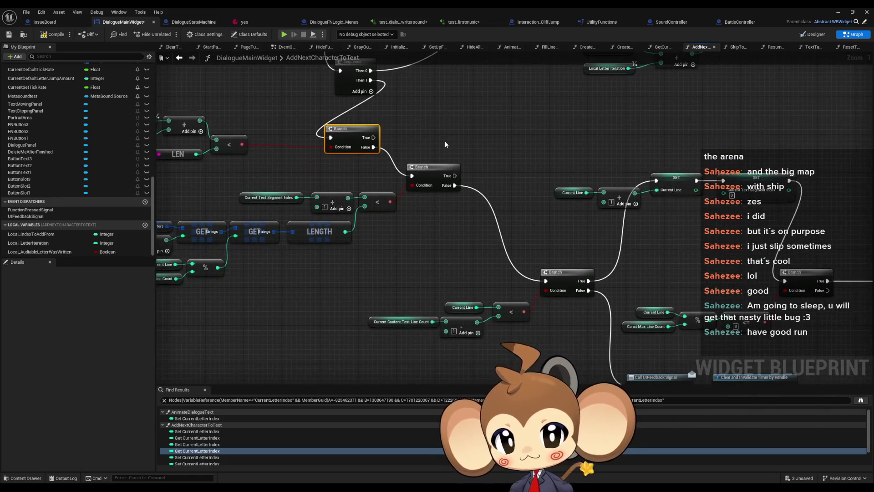
Locate the Current Line getter and the lower line-count Branch nodes
click(461, 307)
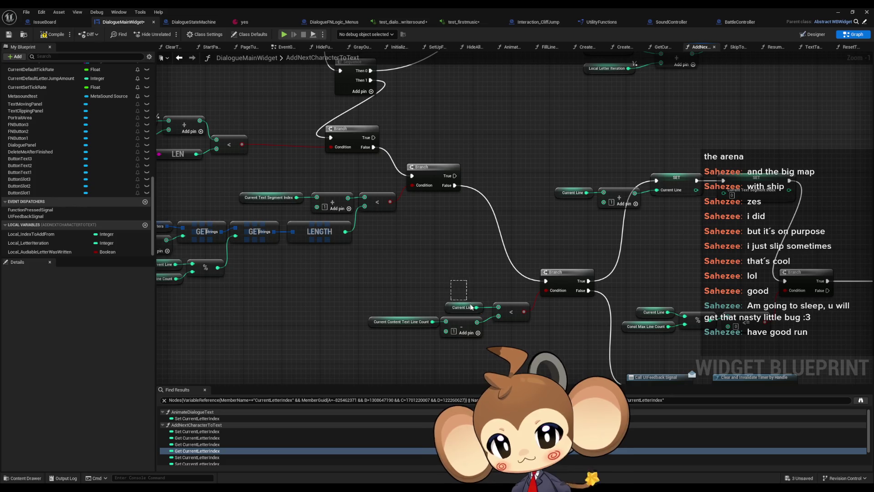
scroll(476, 201, down, 5)
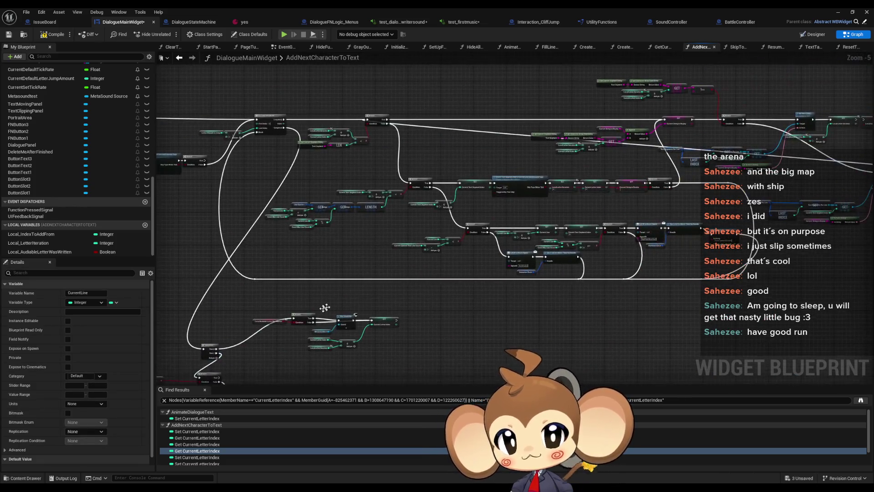
scroll(474, 276, up, 4)
scroll(476, 269, up, 1)
drag(480, 231, 439, 264)
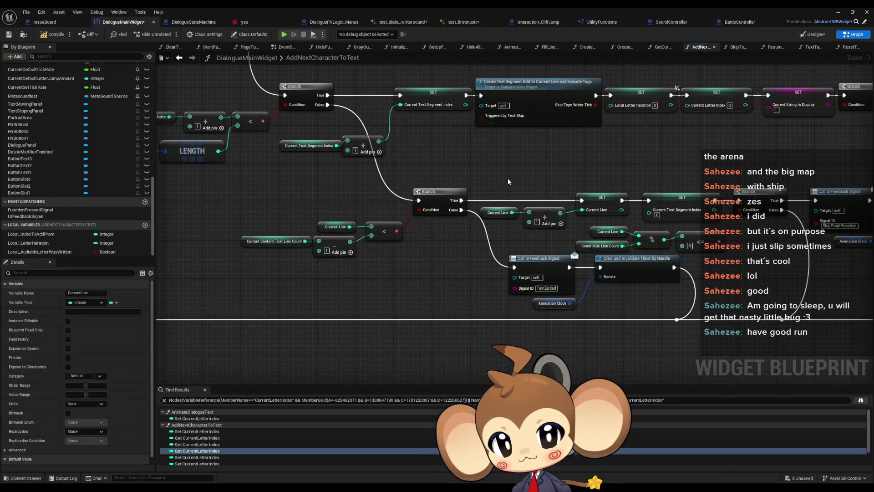
drag(507, 179, 398, 179)
scroll(398, 179, down, 2)
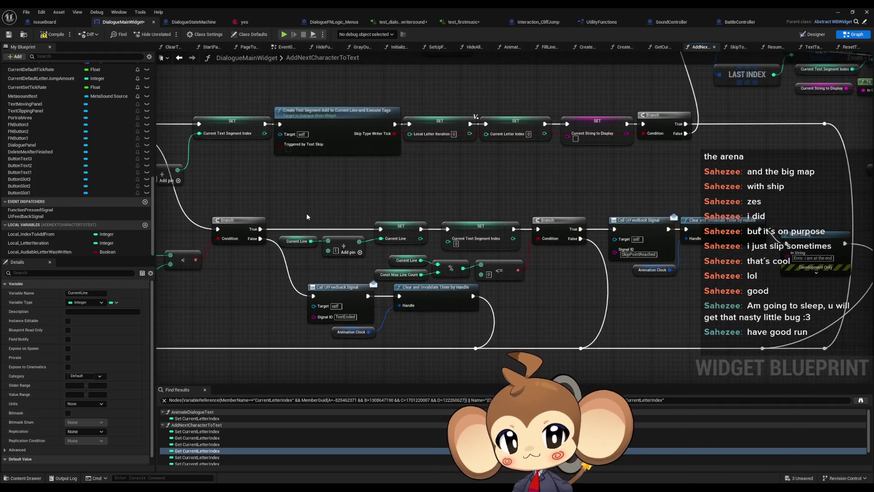
scroll(311, 215, up, 2)
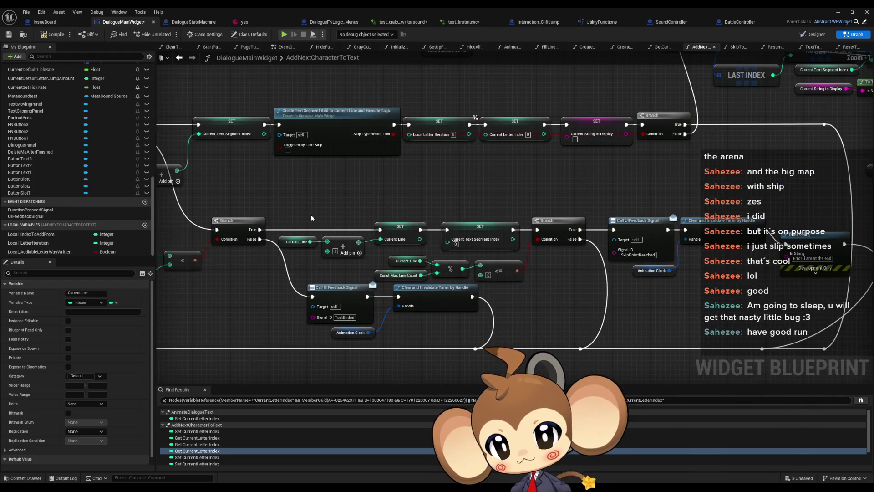
drag(311, 214, 413, 209)
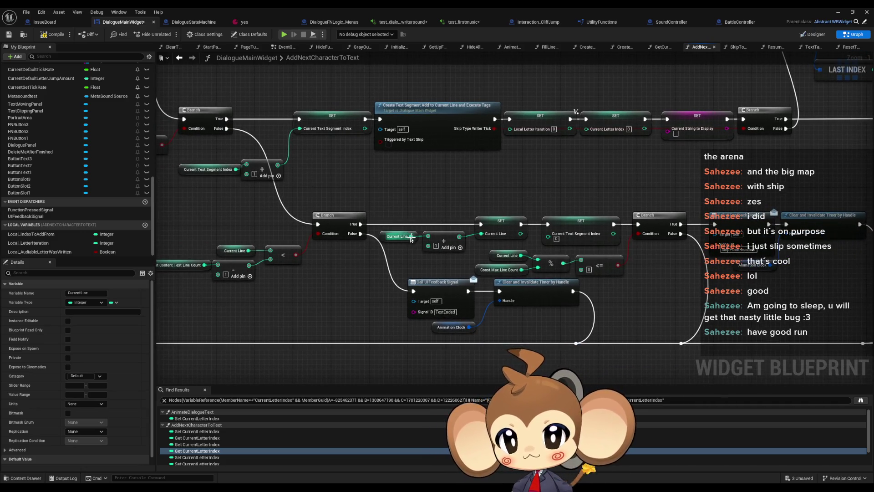
scroll(369, 291, down, 4)
scroll(369, 291, up, 4)
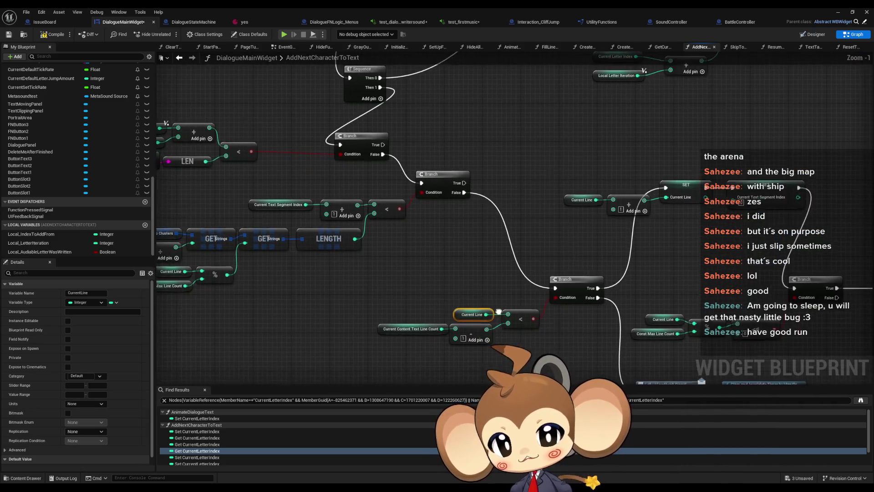
Add a '+' node off Current Line and wire its result into the < comparison
mouse_move(465, 314)
mouse_down()
mouse_move(413, 295)
mouse_move(455, 296)
mouse_up()
text(+)
key(Return)
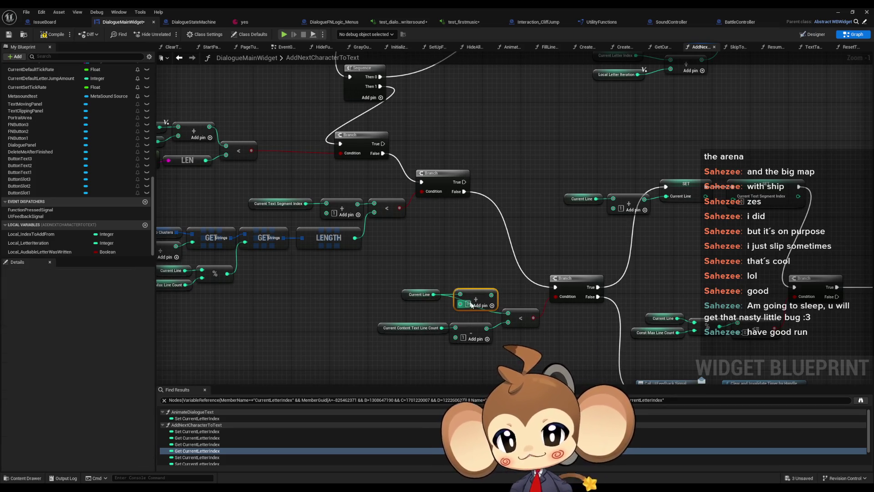
click(491, 279)
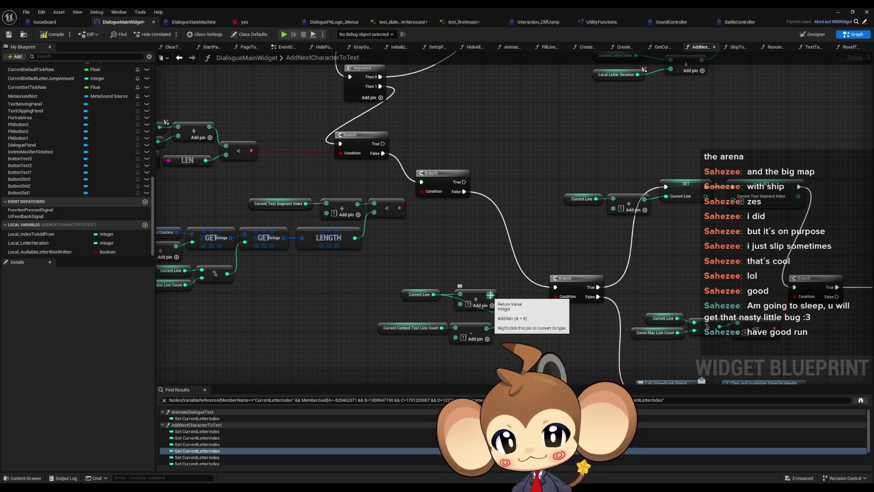
mouse_move(492, 295)
mouse_down()
mouse_move(514, 321)
mouse_move(456, 252)
mouse_up()
click(422, 233)
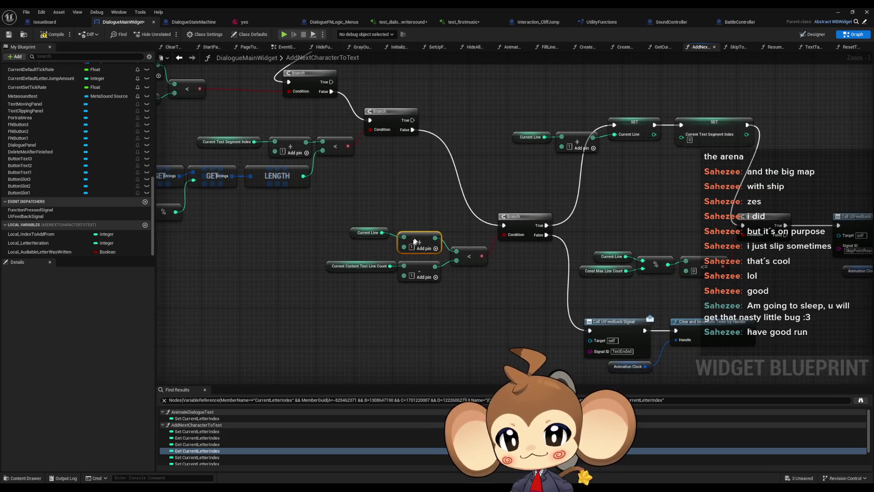
click(450, 206)
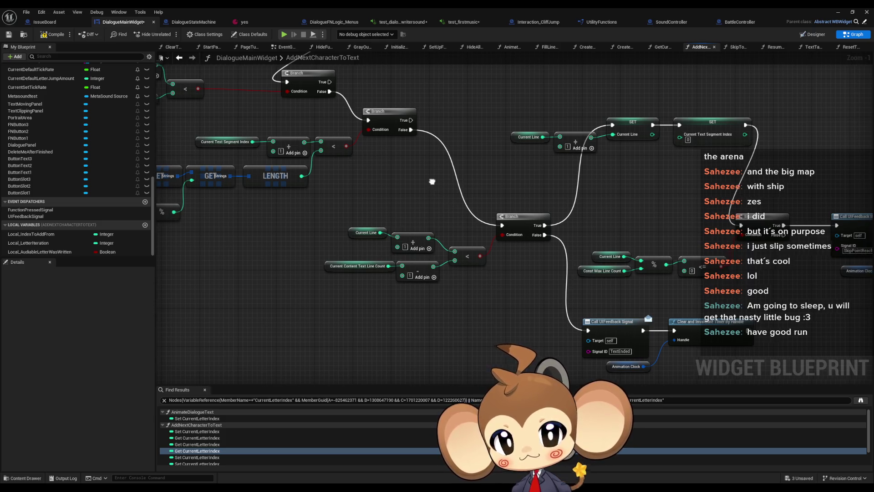
Review the nodes to the left of the line-count Branch chain
drag(433, 184, 294, 189)
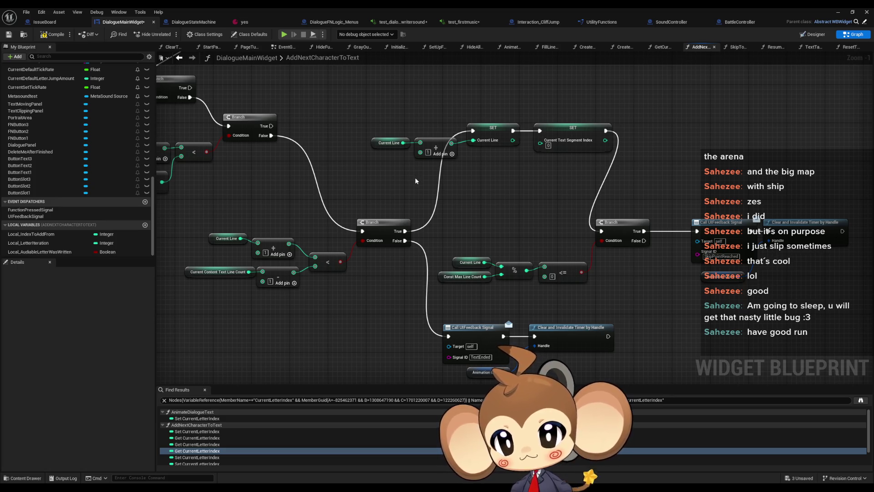
scroll(417, 181, down, 4)
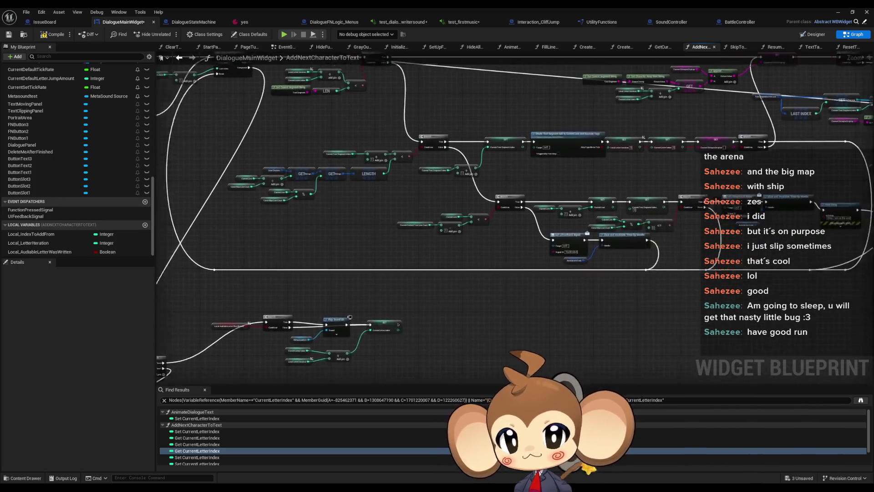
scroll(467, 254, up, 3)
scroll(446, 282, up, 1)
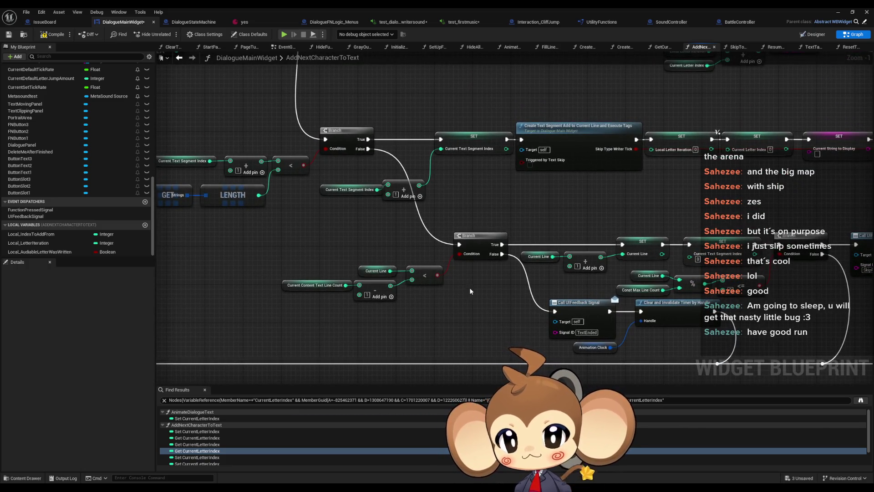
drag(458, 289, 553, 283)
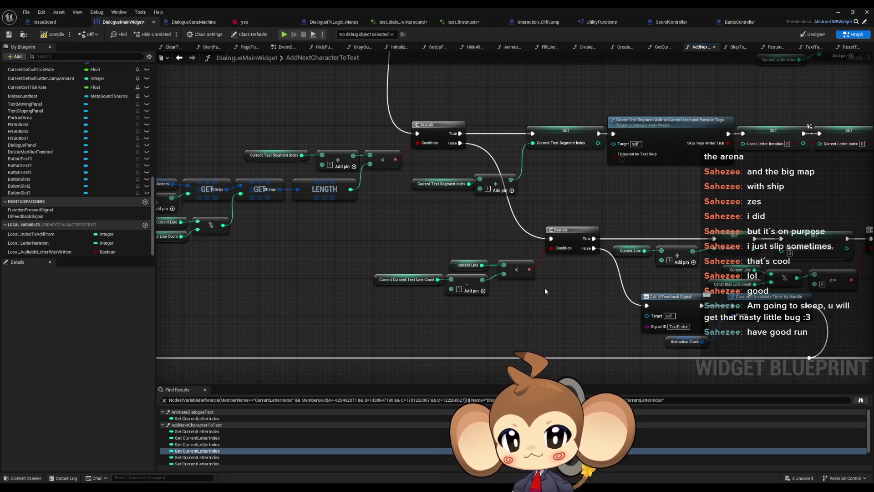
scroll(545, 288, down, 4)
scroll(440, 277, up, 2)
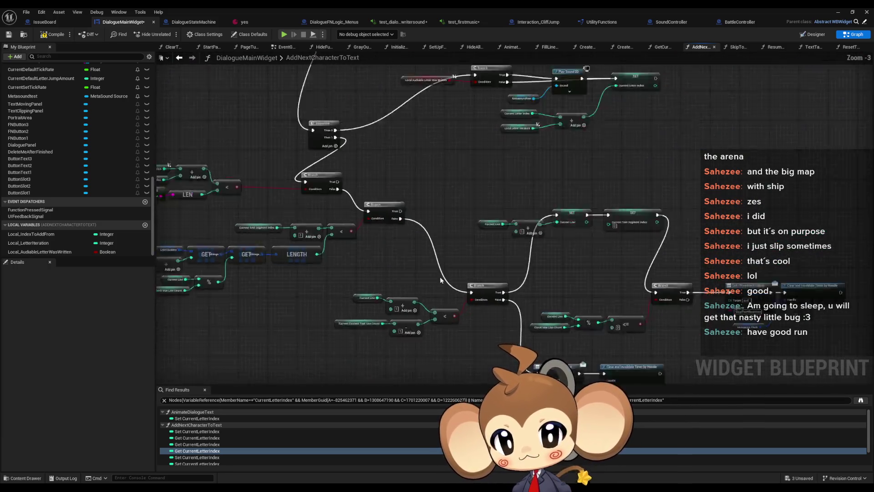
Wire Current Line directly into the < comparison and delete the Add node
scroll(440, 277, up, 3)
drag(353, 276, 439, 296)
click(401, 296)
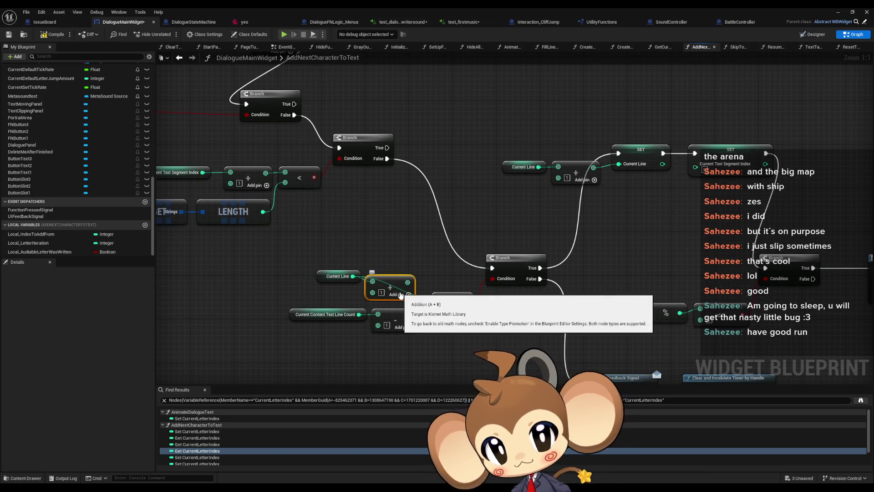
scroll(407, 228, down, 1)
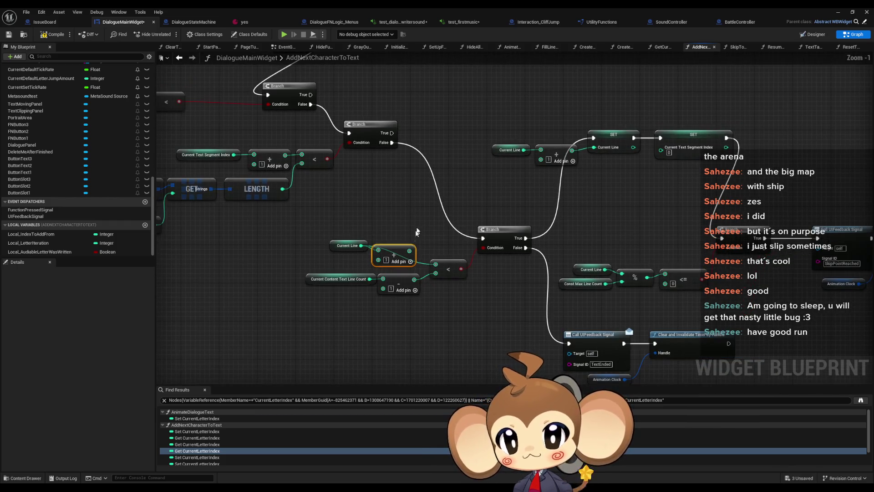
mouse_move(347, 245)
mouse_down()
mouse_move(347, 255)
mouse_move(406, 256)
mouse_up()
key(Delete)
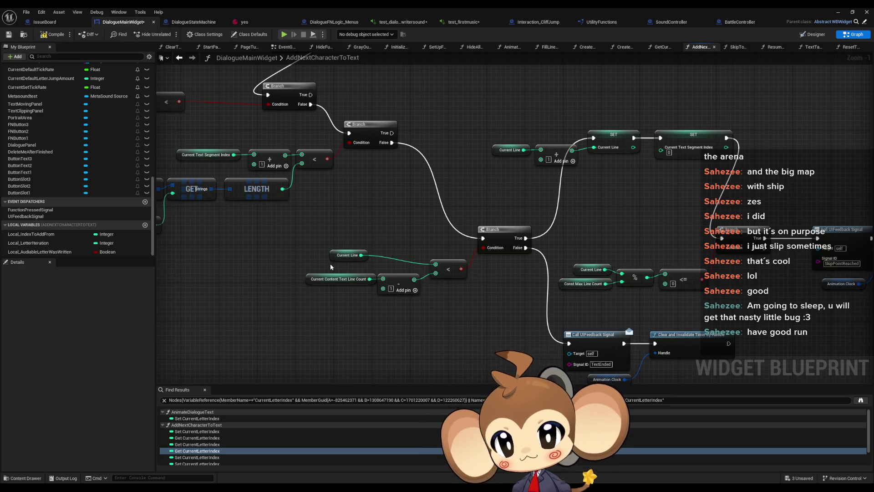
drag(341, 257, 394, 260)
click(412, 221)
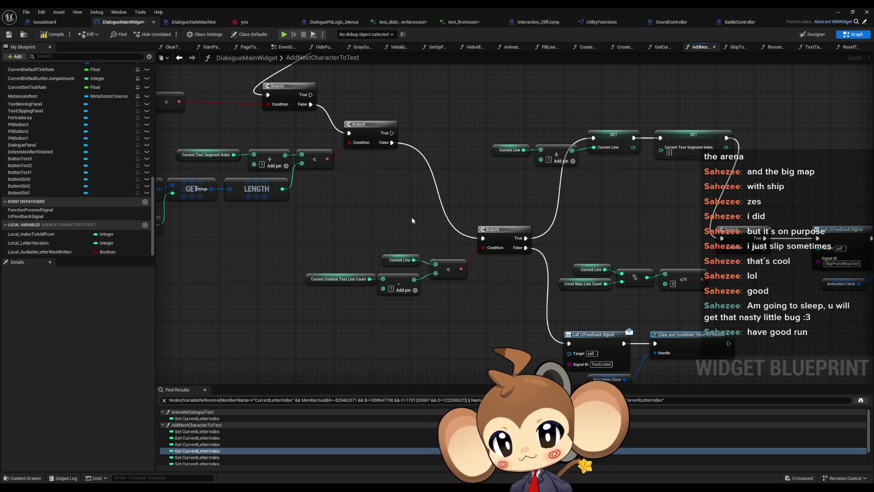
Review the modulo-check Branch and the right-hand branch nodes
scroll(411, 221, down, 3)
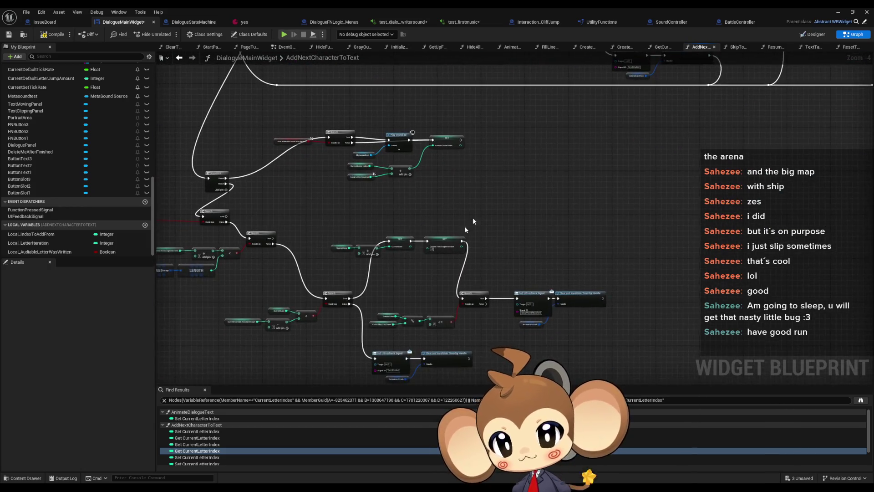
scroll(473, 221, up, 2)
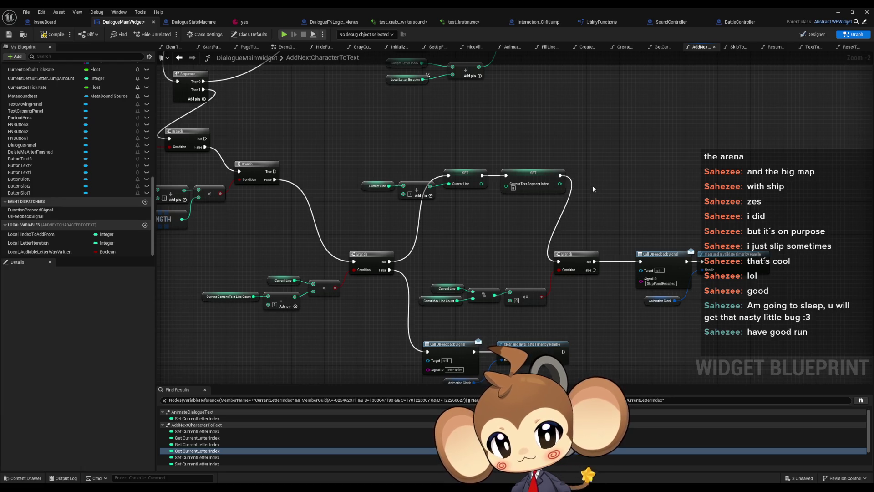
scroll(563, 219, up, 1)
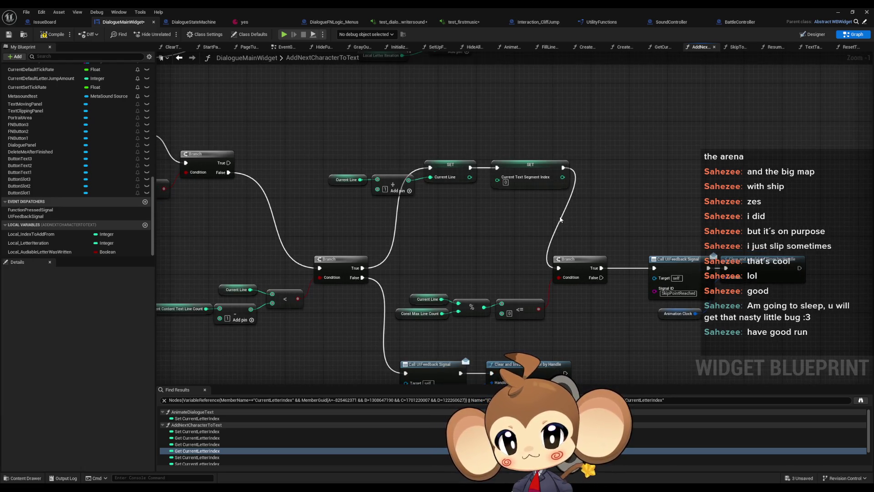
drag(559, 220, 656, 204)
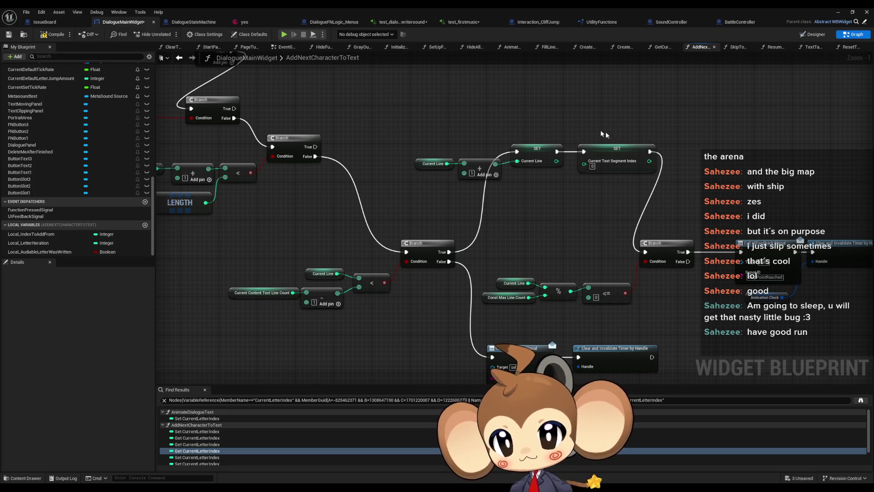
drag(382, 268, 438, 254)
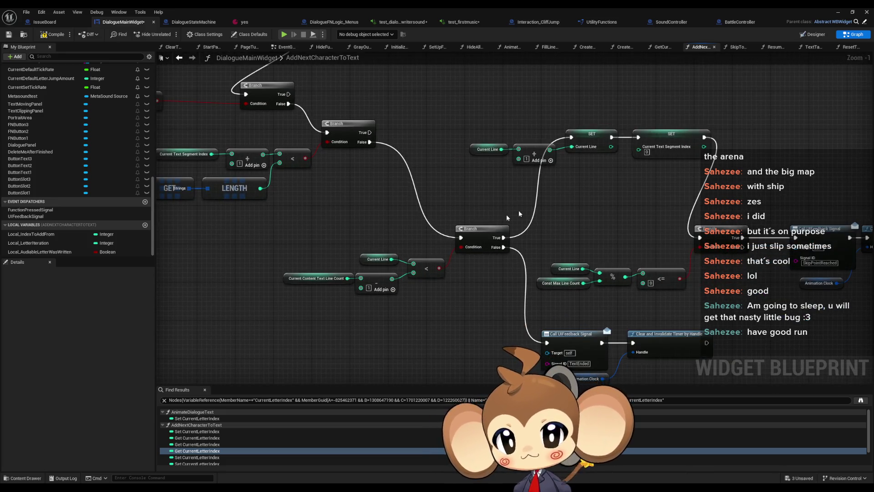
Feed Current Line plus one through a '+' node into the % input
mouse_move(521, 212)
mouse_down()
mouse_move(521, 197)
mouse_move(503, 237)
mouse_move(485, 250)
mouse_move(454, 249)
mouse_move(442, 217)
mouse_move(431, 213)
mouse_move(479, 212)
mouse_up()
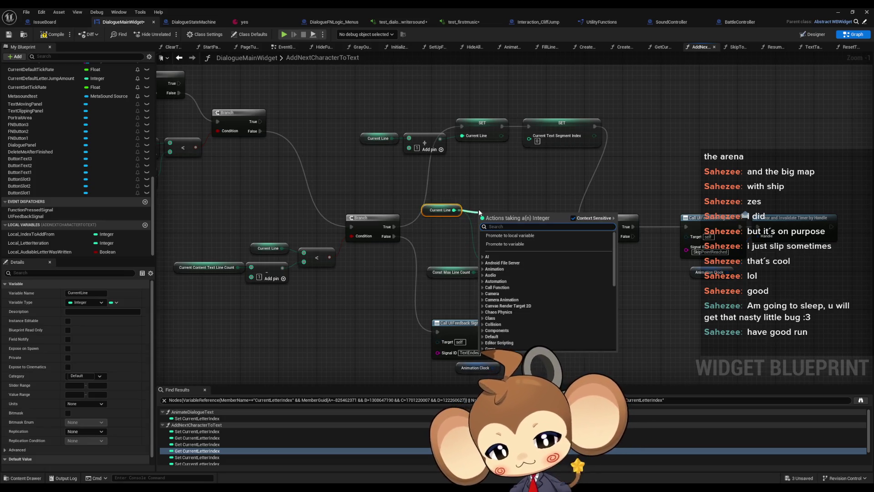
text(+)
key(Return)
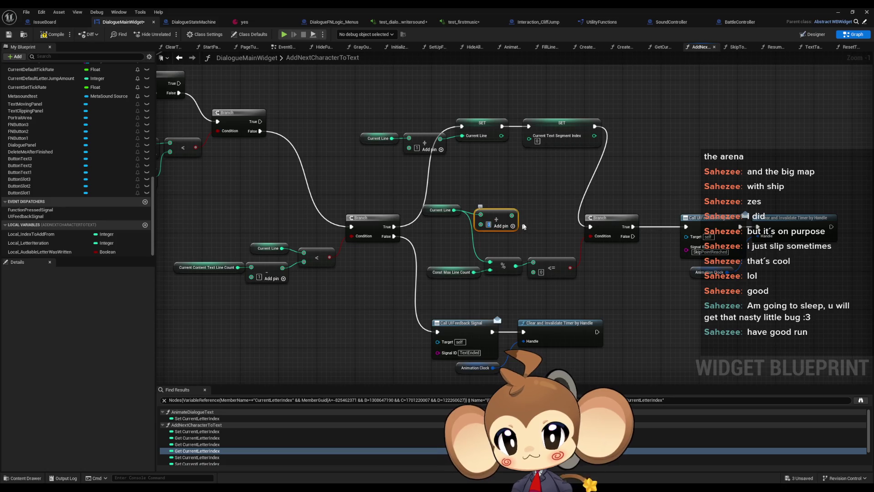
mouse_move(513, 226)
mouse_down()
mouse_move(499, 263)
mouse_move(490, 262)
mouse_up()
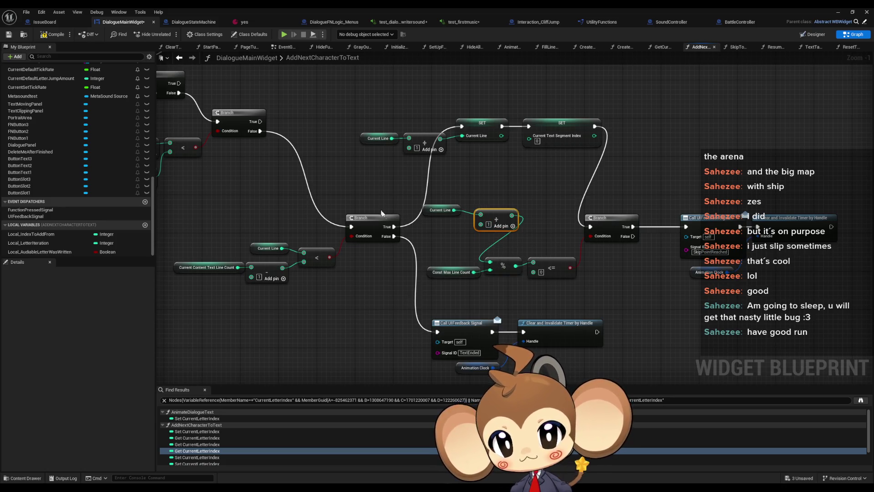
Link Branch True straight to the next Branch and delete the redundant SET chain
drag(393, 226, 590, 226)
mouse_move(355, 116)
mouse_down()
mouse_move(457, 147)
mouse_move(610, 156)
mouse_up()
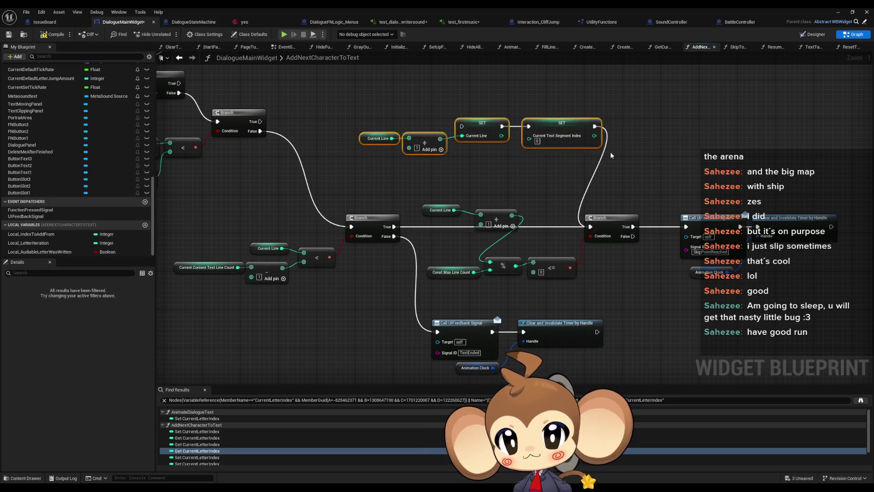
key(Delete)
mouse_move(439, 215)
mouse_down()
mouse_move(488, 205)
mouse_move(486, 234)
mouse_move(464, 252)
mouse_move(461, 284)
mouse_move(430, 278)
mouse_up()
ctrl+click(501, 224)
ctrl+click(451, 272)
click(431, 276)
click(518, 187)
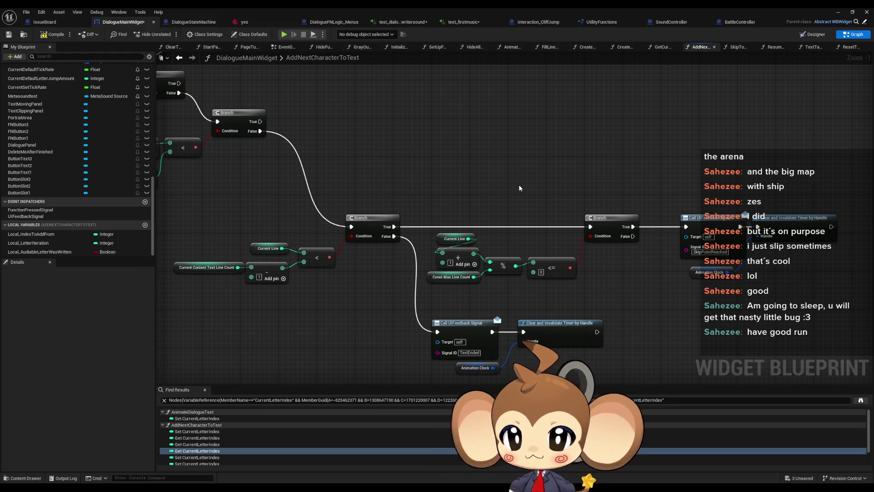
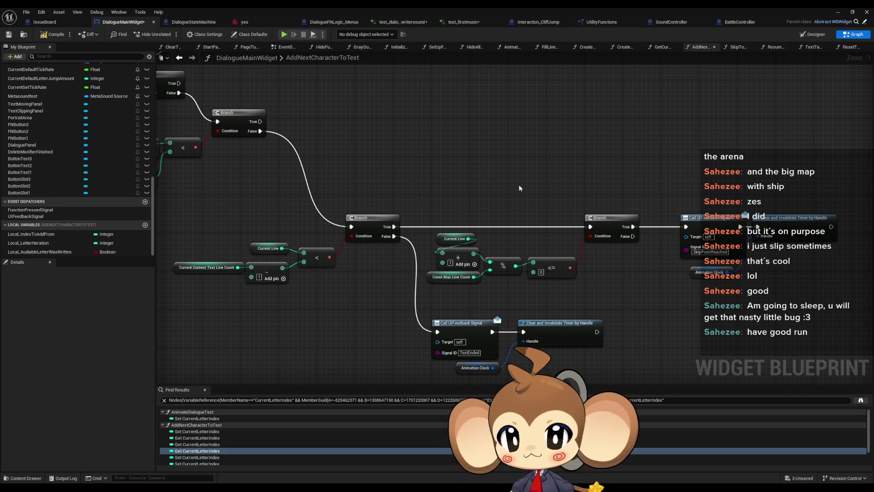
Pan and zoom the AddNextCharacterToText graph to center the Sequence and chain of Branch nodes
scroll(453, 196, down, 2)
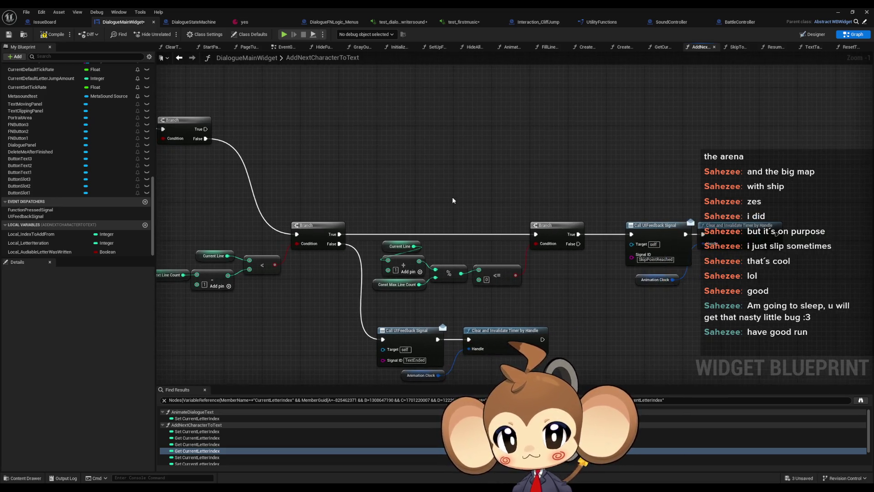
mouse_move(453, 196)
mouse_down()
mouse_move(662, 244)
mouse_move(638, 218)
mouse_move(653, 195)
mouse_up()
drag(585, 216, 629, 205)
scroll(629, 204, up, 2)
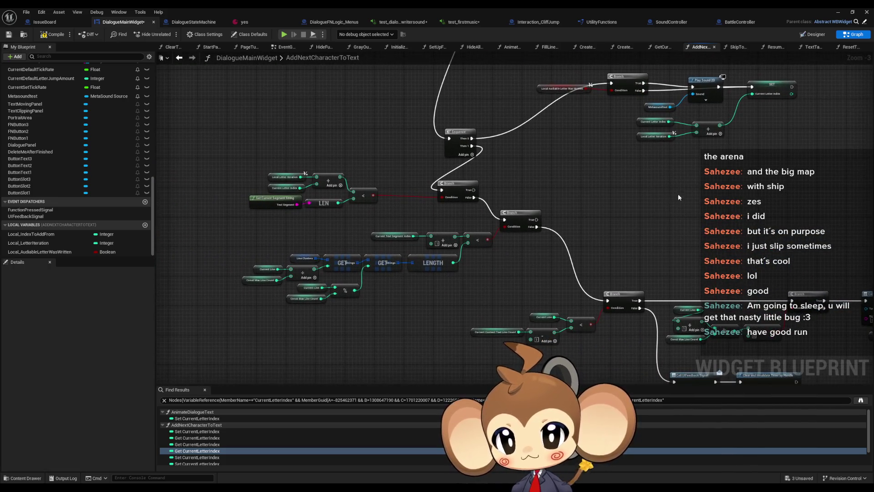
mouse_move(515, 264)
mouse_down()
mouse_move(602, 274)
mouse_move(567, 234)
mouse_up()
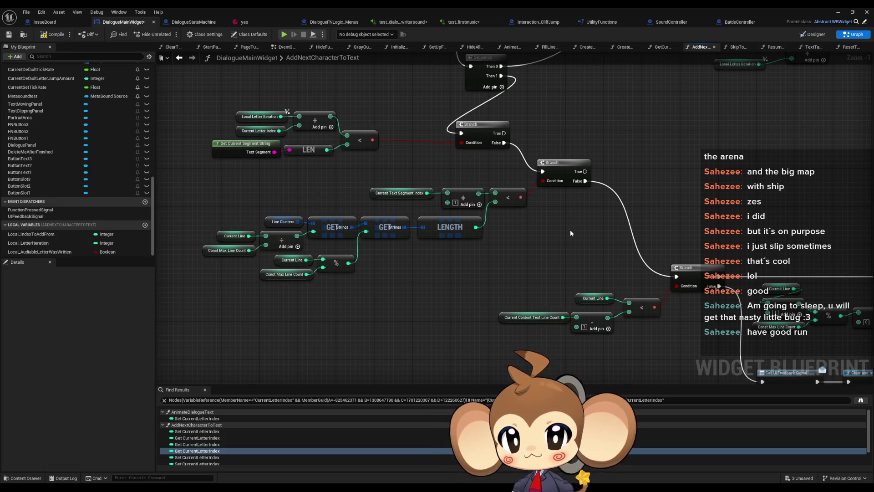
mouse_move(570, 234)
mouse_down()
mouse_move(488, 242)
mouse_move(451, 234)
mouse_move(437, 217)
mouse_move(554, 245)
mouse_up()
Run a test play, load the saved game, watch the dialogue type Hello, then stop
click(839, 12)
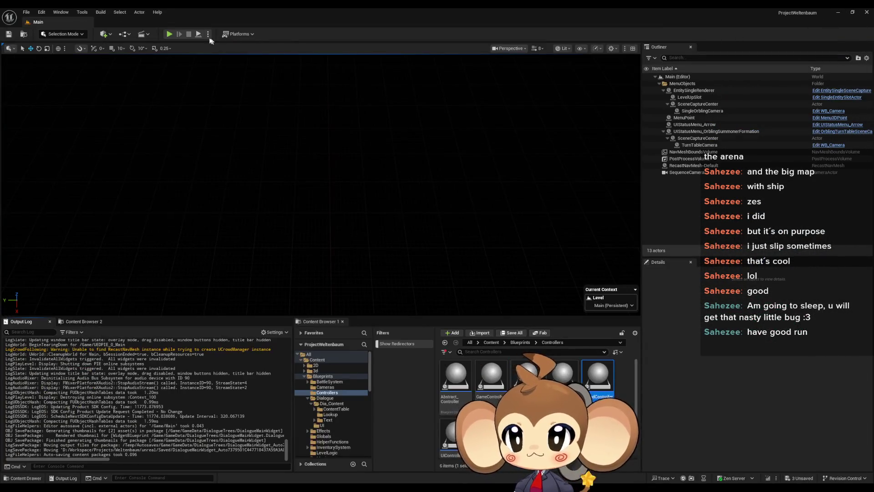
click(169, 33)
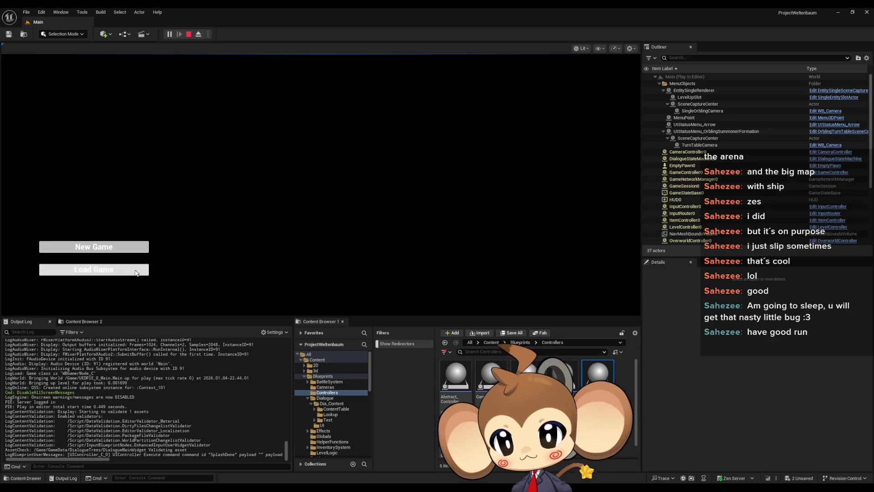
click(135, 272)
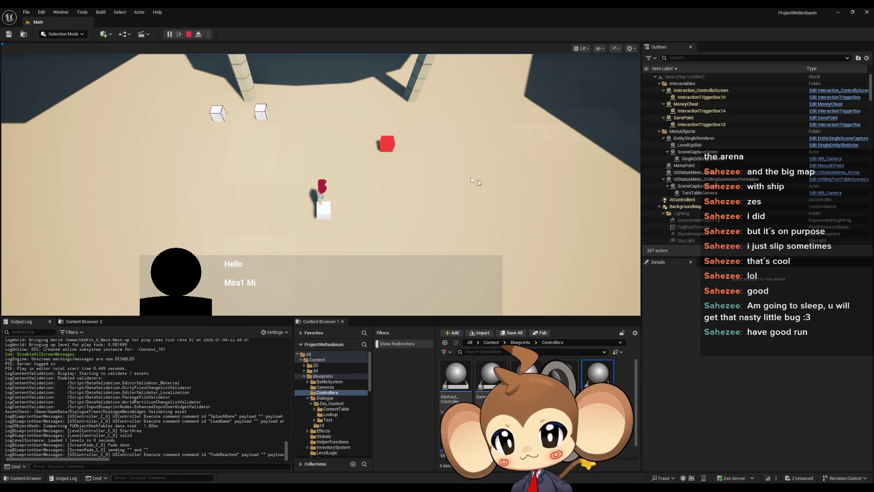
click(189, 34)
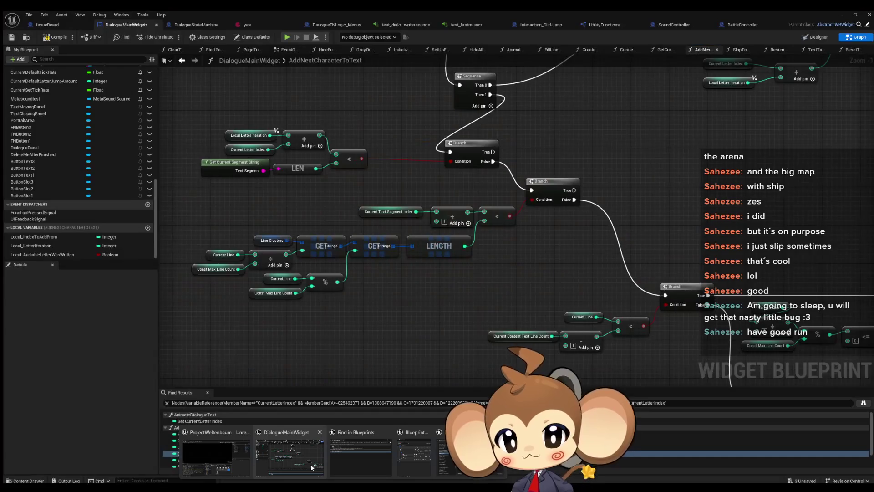
Disconnect Local Audiable Letter Was Written from the Play Sound 2D Branch's Condition, then rerun the game
click(312, 468)
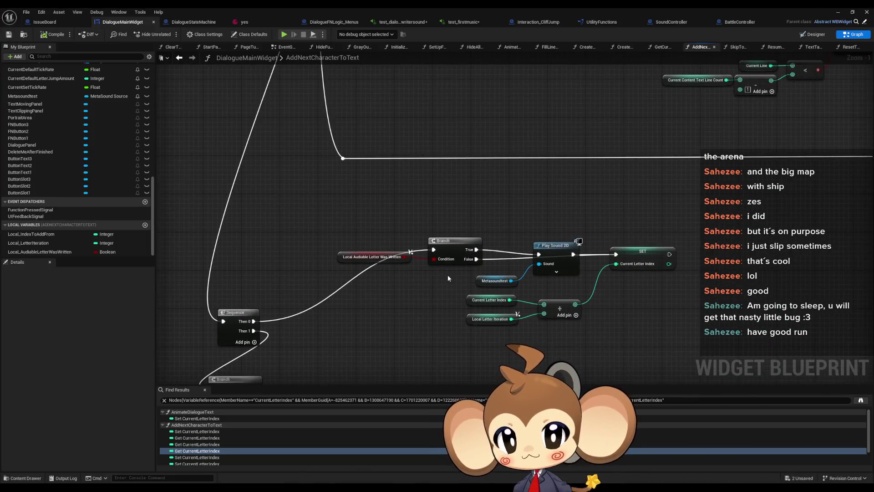
scroll(448, 278, down, 3)
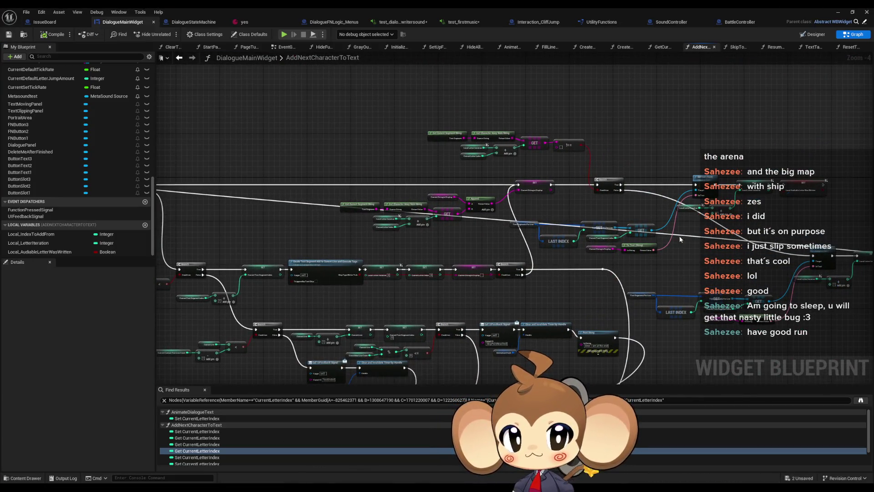
scroll(680, 236, up, 4)
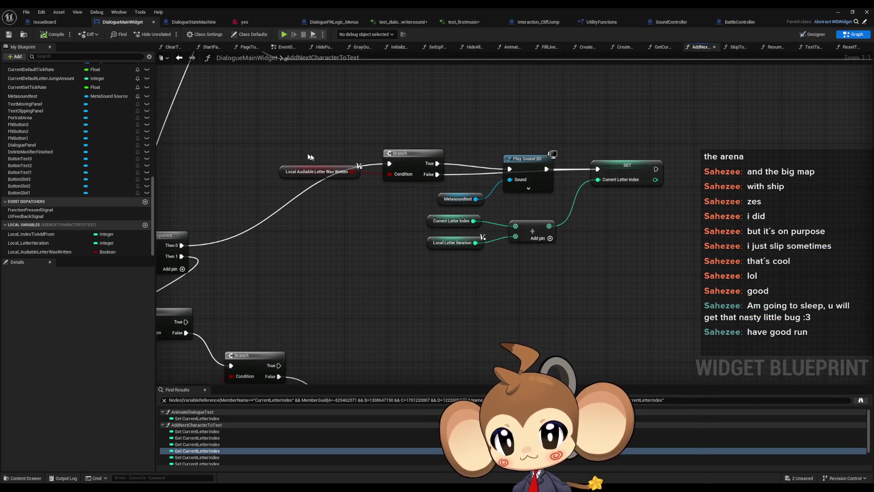
alt+click(390, 175)
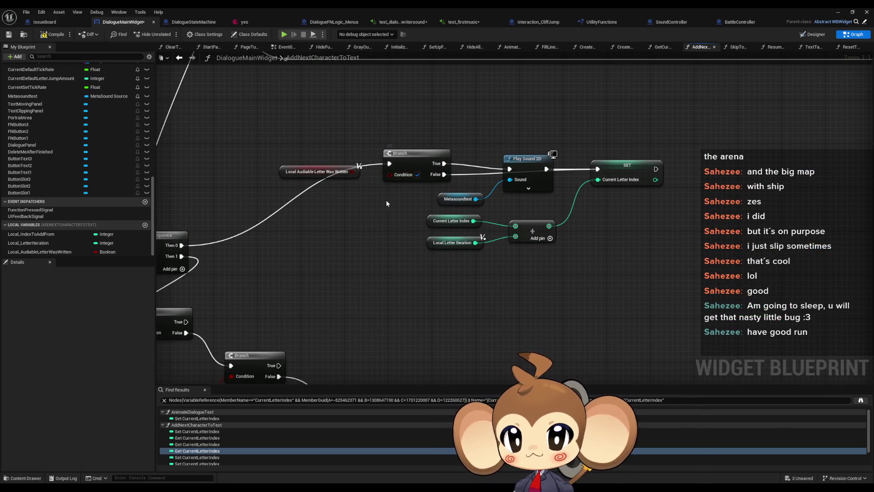
click(838, 12)
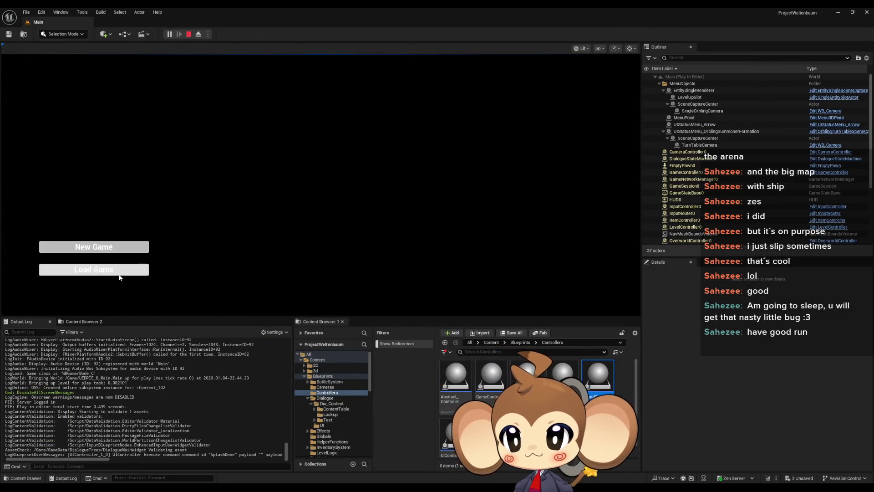
Load the save, let the Mira lines type out and advance, then stop and reopen the graph
click(121, 274)
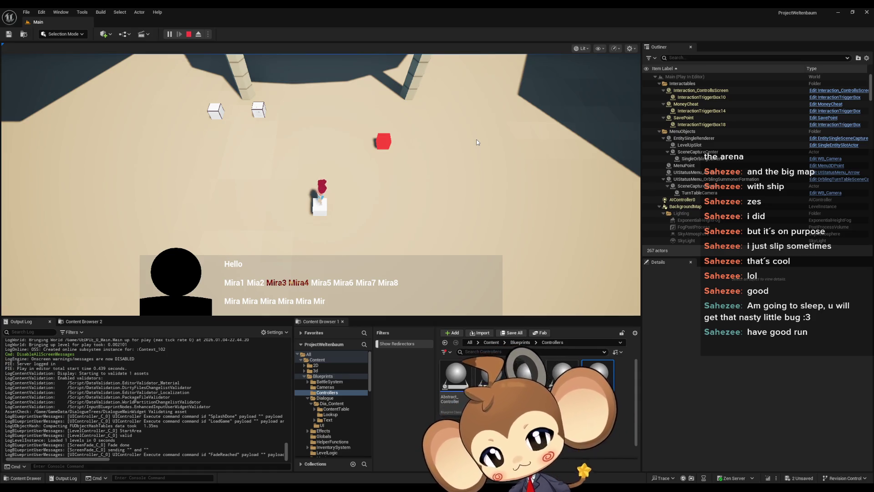
key(Return)
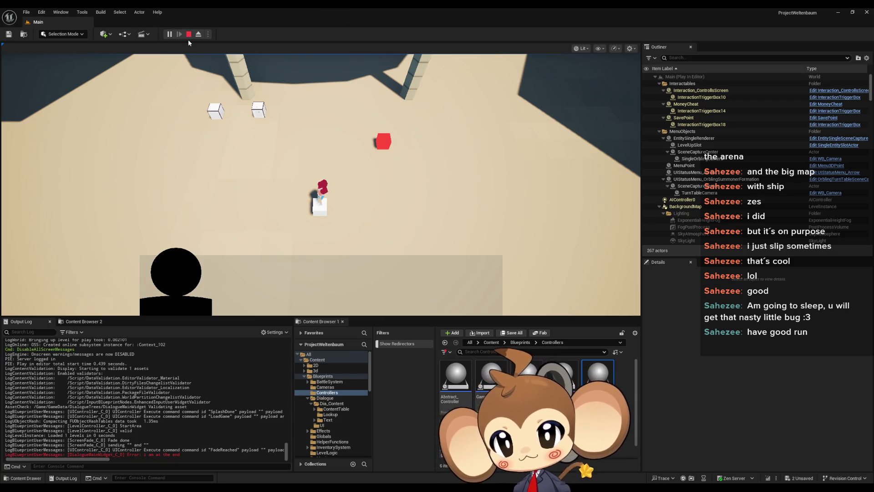
click(188, 35)
click(341, 463)
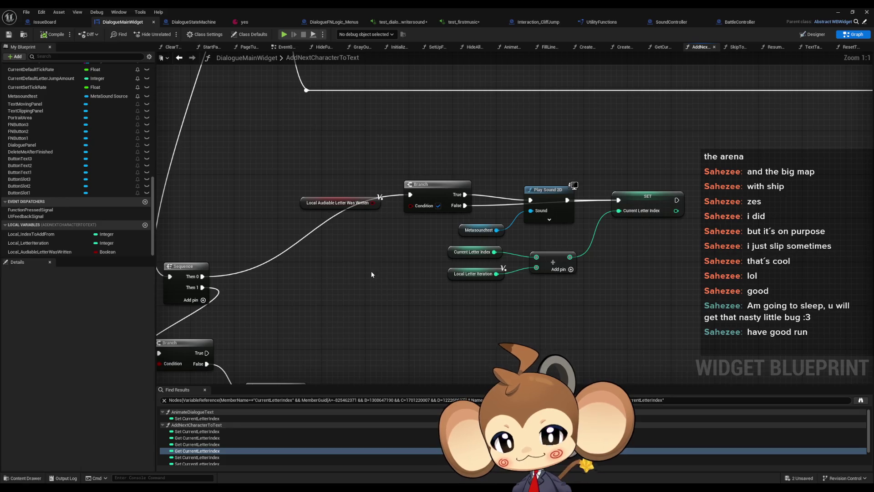
Zoom and pan the graph to bring the Sequence and sound Branch nodes into view
scroll(370, 271, up, 1)
scroll(524, 286, down, 2)
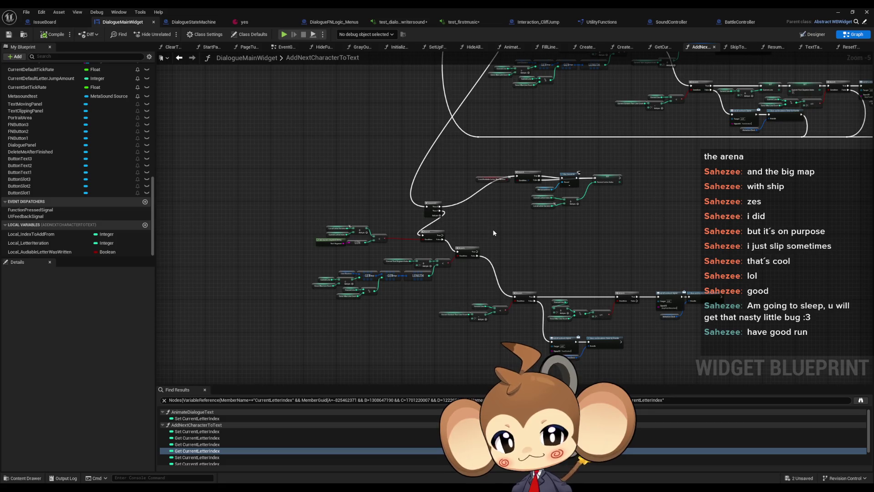
scroll(493, 234, up, 2)
scroll(493, 234, down, 1)
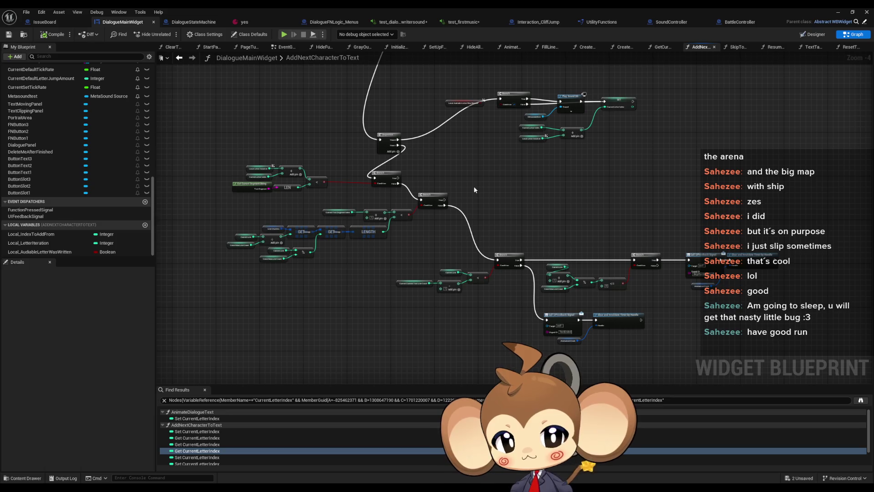
scroll(419, 218, up, 2)
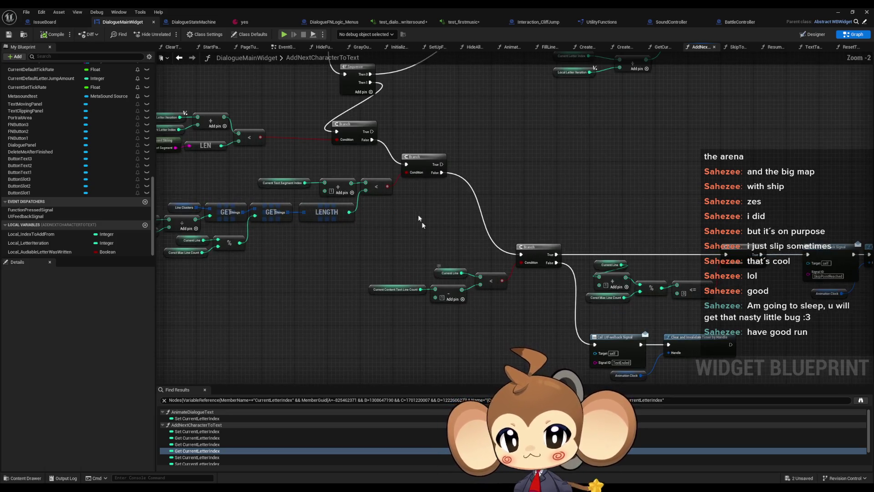
scroll(417, 203, up, 1)
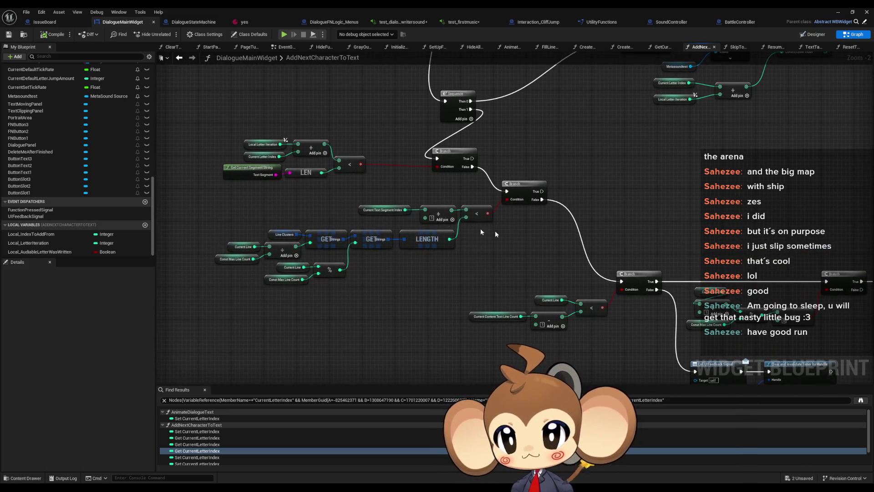
scroll(480, 229, up, 1)
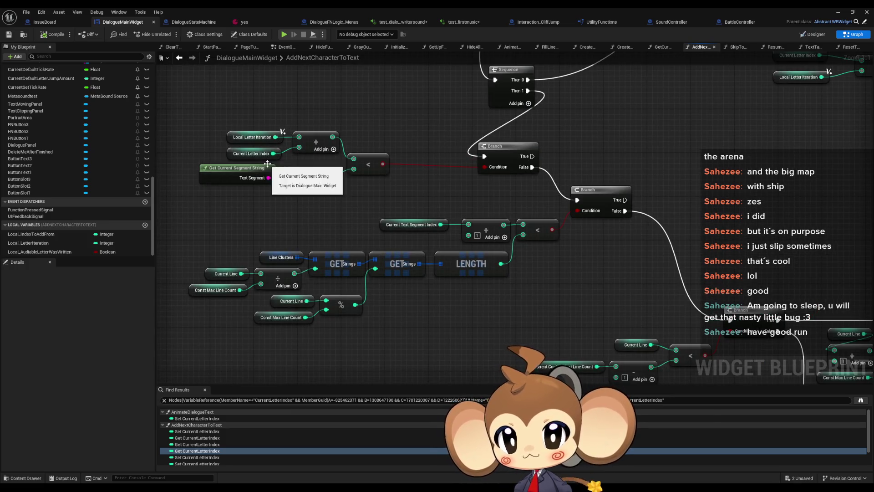
scroll(260, 160, down, 1)
scroll(261, 159, down, 2)
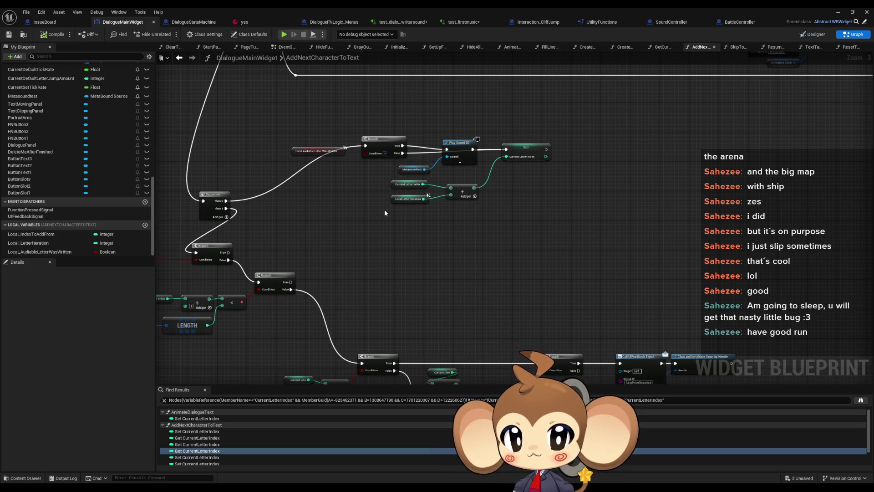
drag(384, 213, 522, 217)
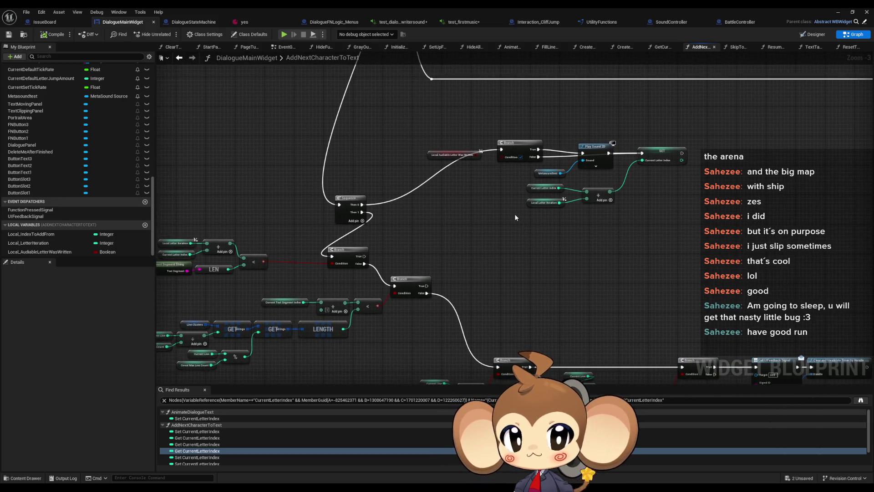
Wire Sequence Then 1 to the sound Branch and Then 0 to the lower Branch
scroll(369, 217, up, 2)
mouse_move(360, 210)
mouse_down()
mouse_move(555, 134)
mouse_move(540, 130)
mouse_up()
drag(359, 202, 320, 268)
click(866, 11)
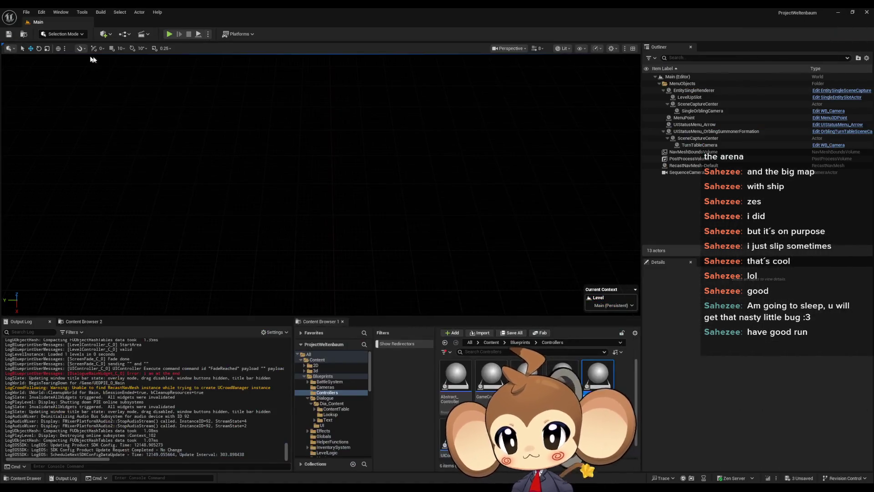
key(alt+p)
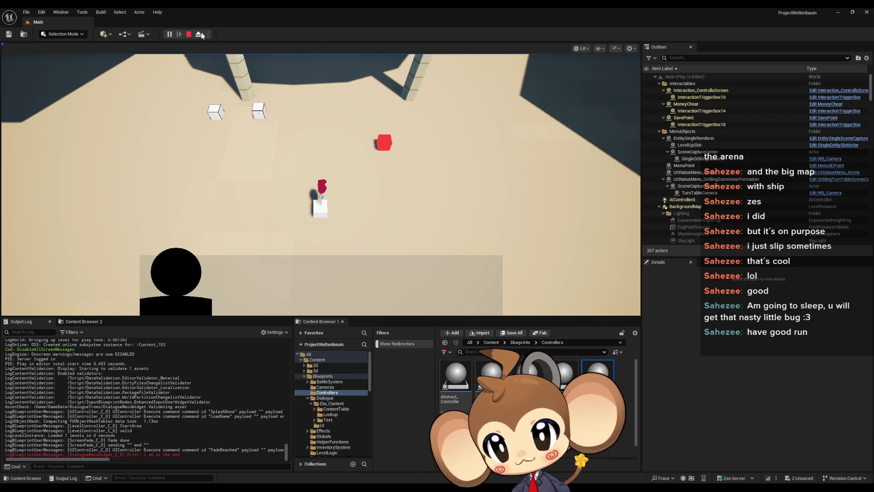
click(189, 34)
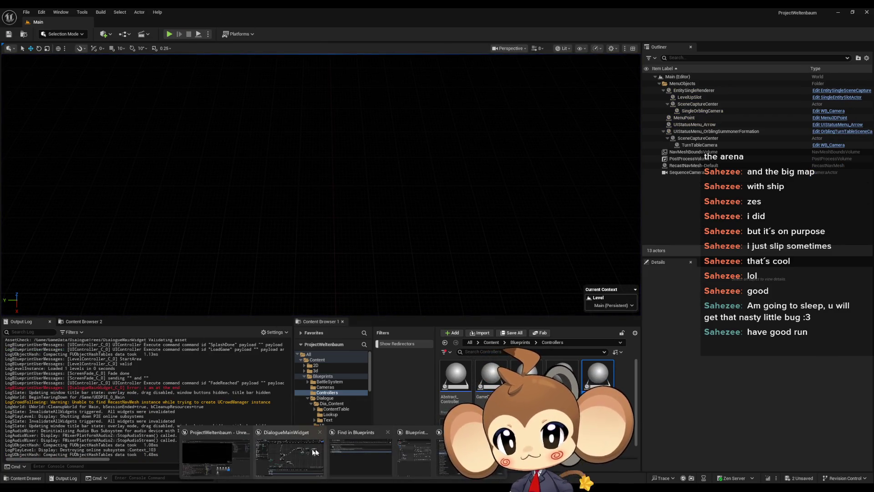
Pan across the AddNextCharacterToText graph to locate the Current Line increment nodes
click(305, 450)
scroll(459, 266, down, 4)
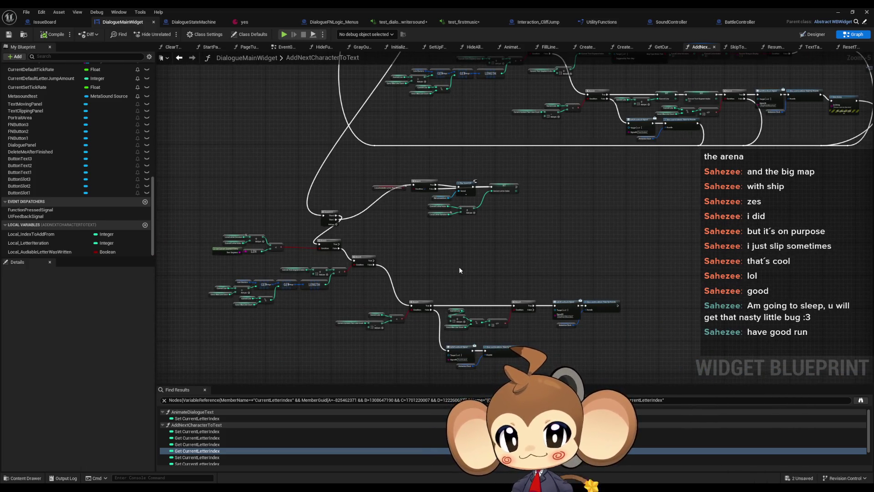
scroll(459, 270, up, 3)
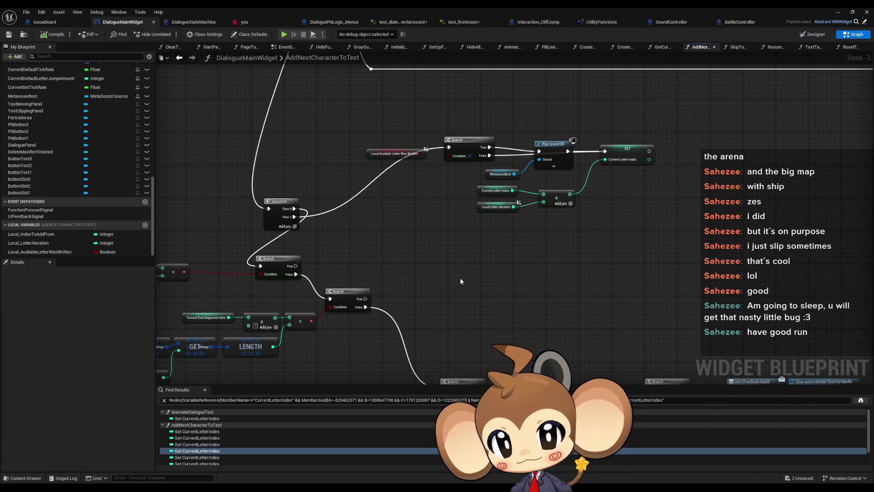
drag(460, 277, 576, 257)
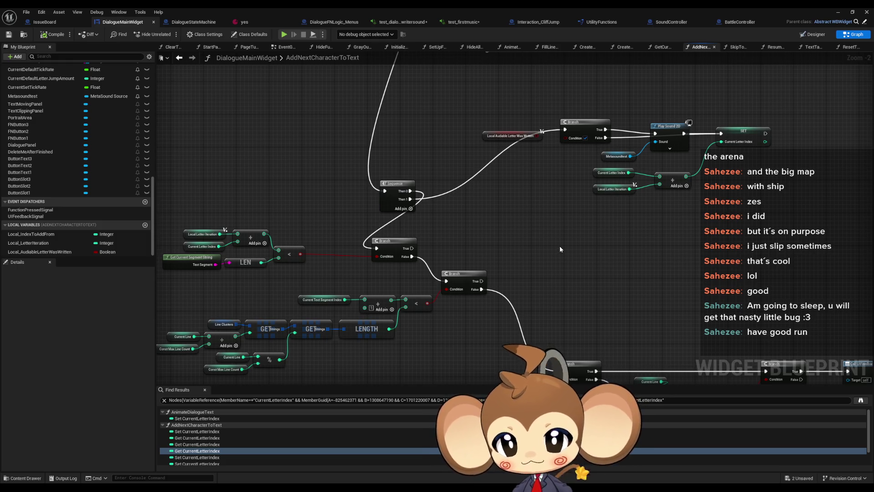
mouse_move(560, 246)
mouse_down()
mouse_move(527, 191)
mouse_move(523, 215)
mouse_up()
scroll(523, 230, down, 2)
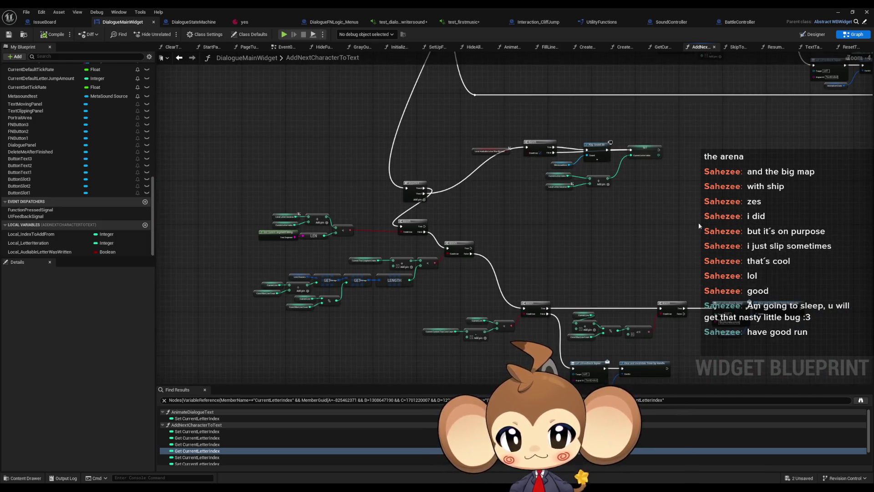
drag(698, 222, 439, 338)
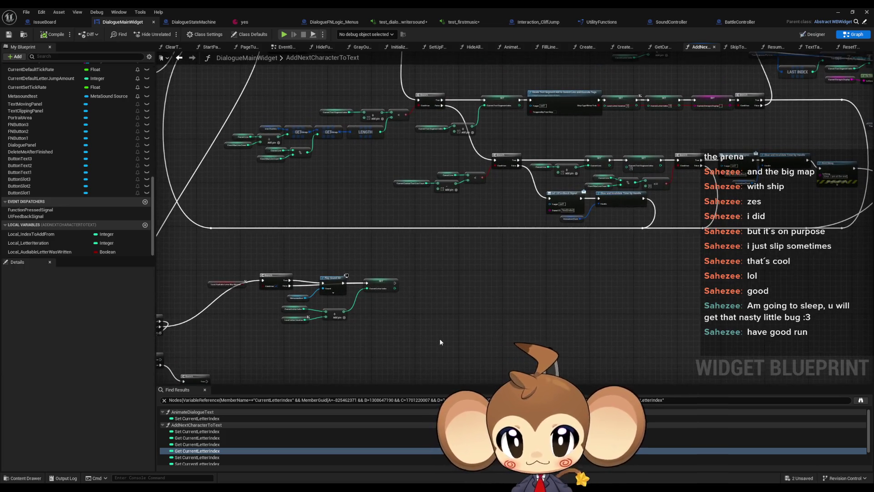
mouse_move(476, 316)
mouse_down()
mouse_move(523, 190)
mouse_move(544, 182)
mouse_move(450, 316)
mouse_up()
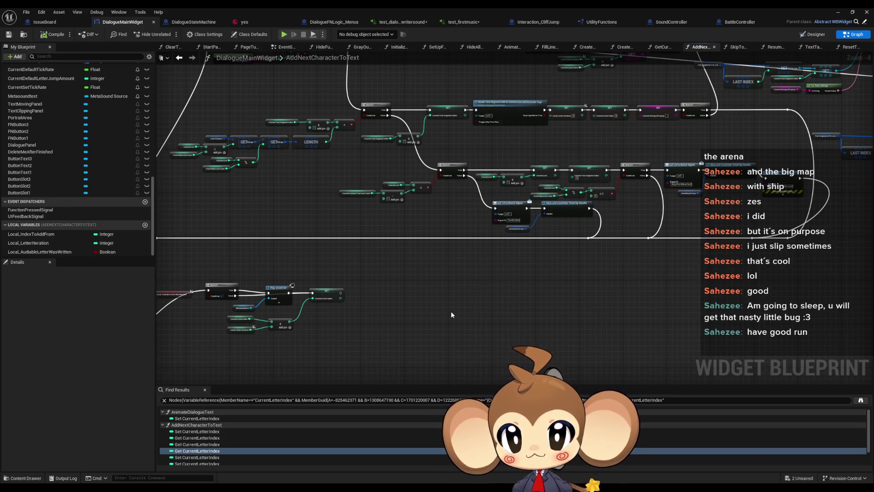
Move the Current Line Add and SET nodes after Clear and Invalidate Timer, wiring its exec to SET
drag(495, 161, 537, 186)
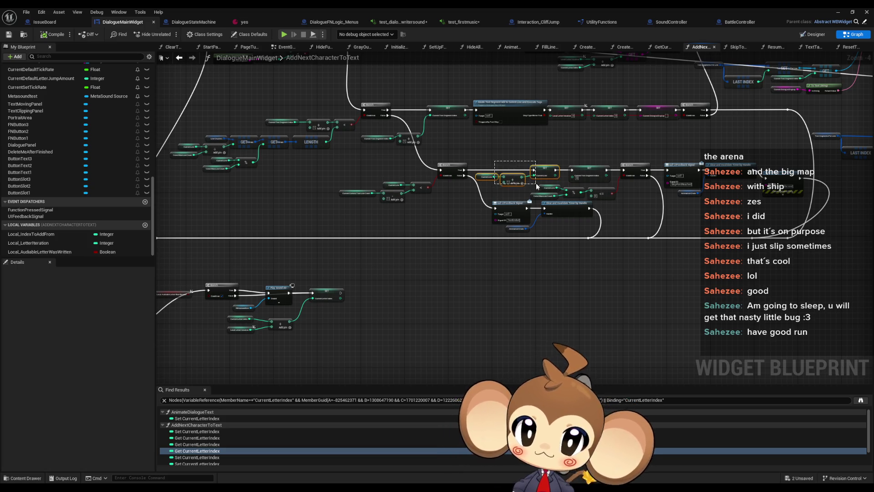
scroll(507, 176, up, 3)
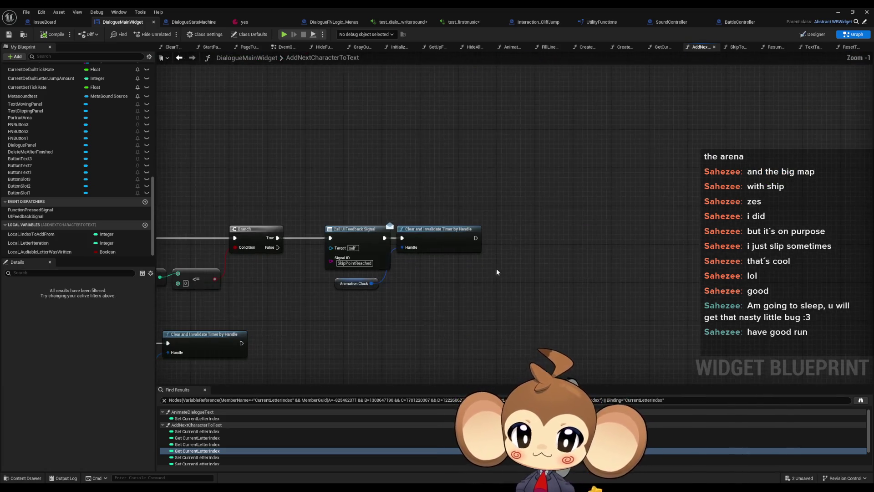
key(ctrl+v)
mouse_move(476, 238)
mouse_down()
mouse_move(524, 250)
mouse_move(545, 267)
mouse_up()
drag(384, 318, 644, 306)
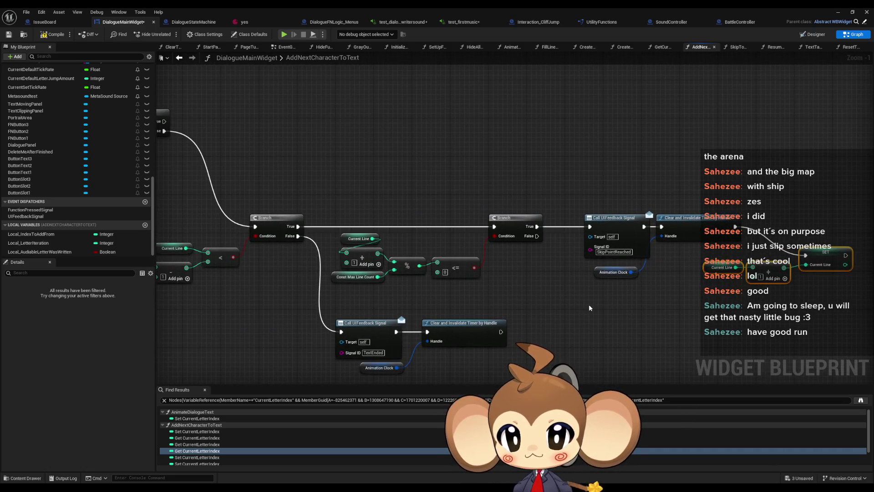
scroll(588, 303, down, 4)
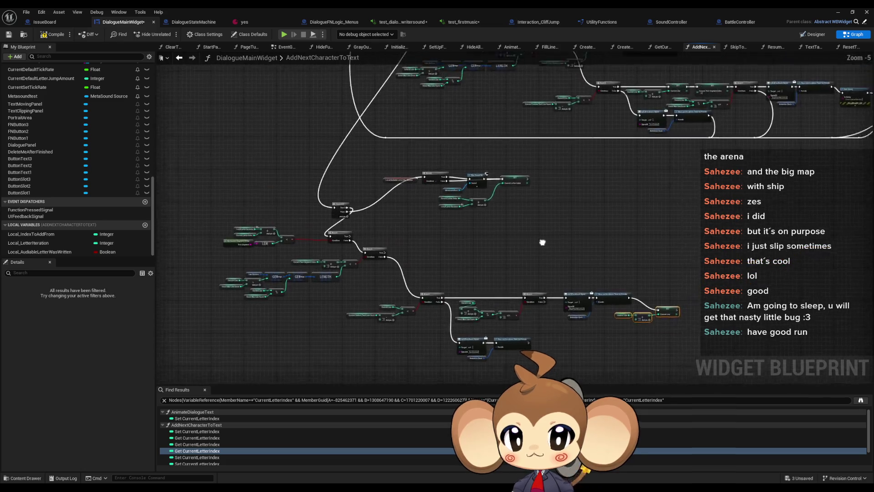
click(839, 13)
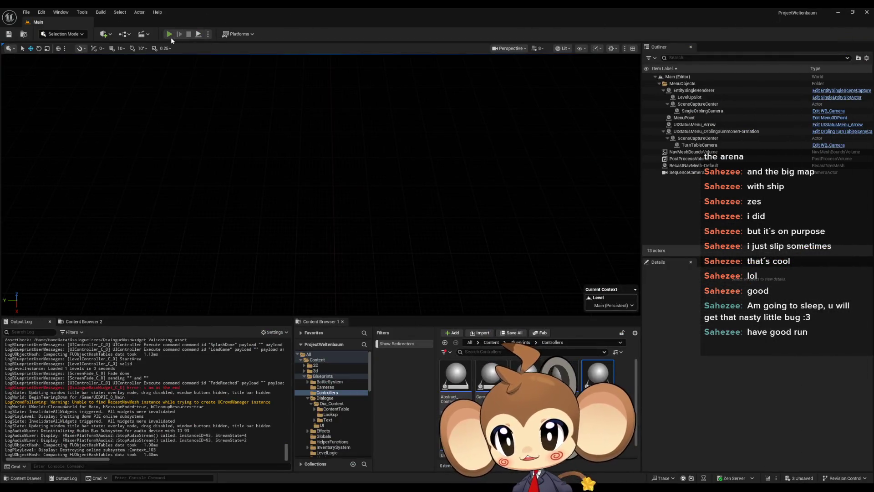
click(170, 36)
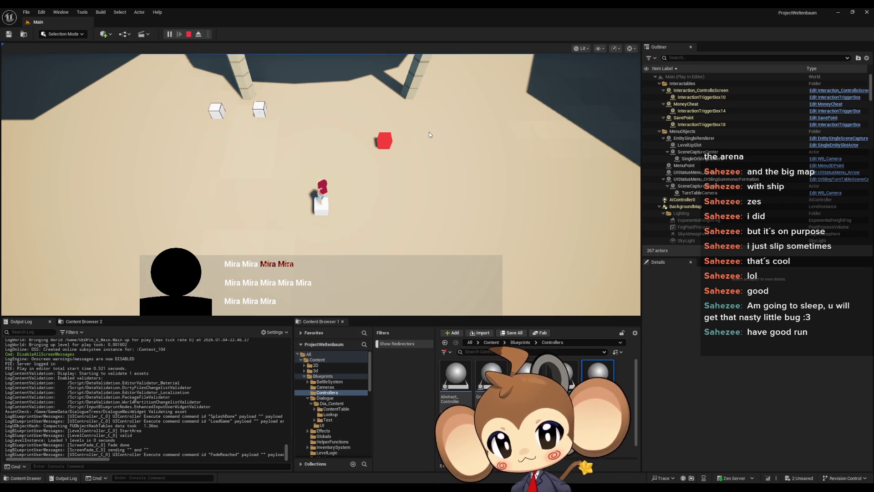
key(space)
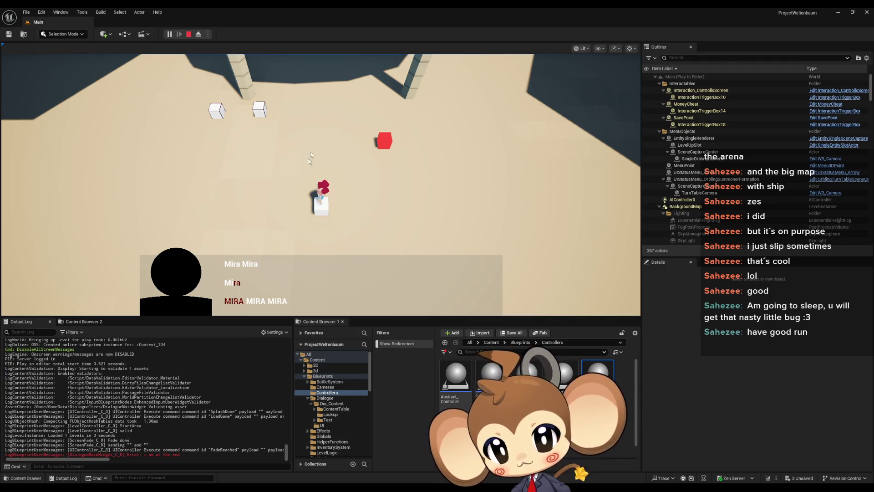
click(189, 34)
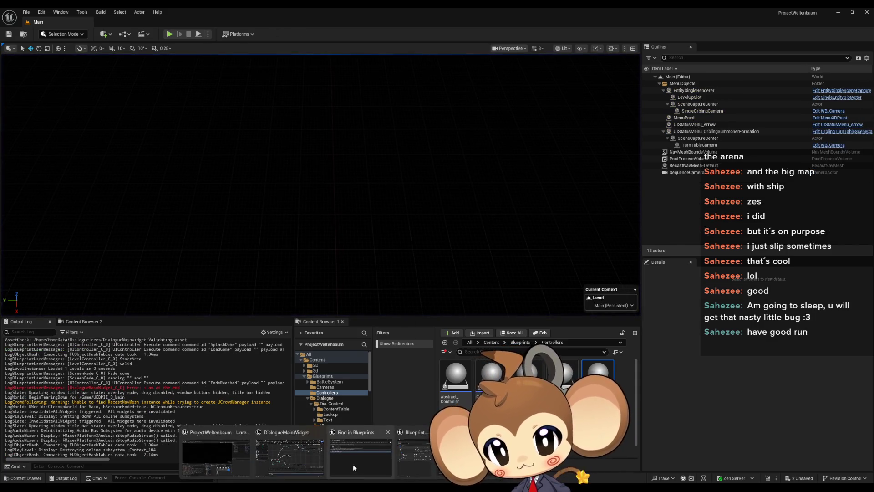
Reconnect Clear and Invalidate Timer's exec past the debug Print String to remove it
click(307, 466)
scroll(542, 210, up, 4)
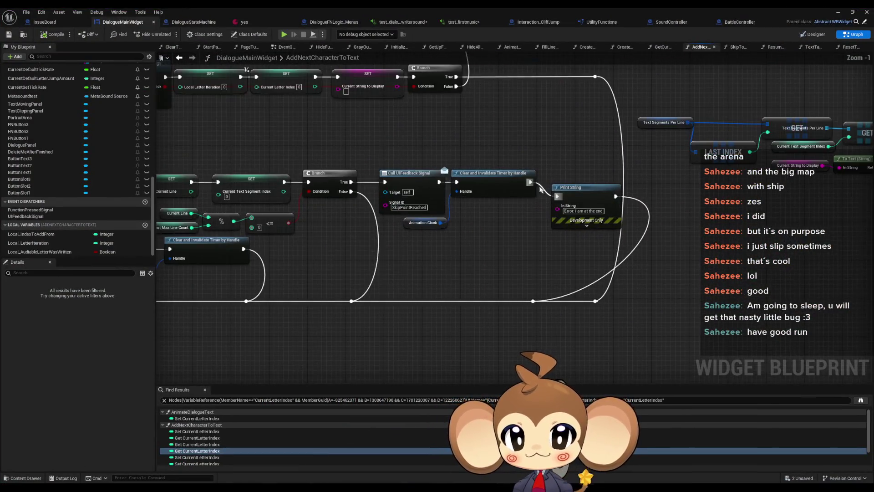
drag(531, 182, 533, 301)
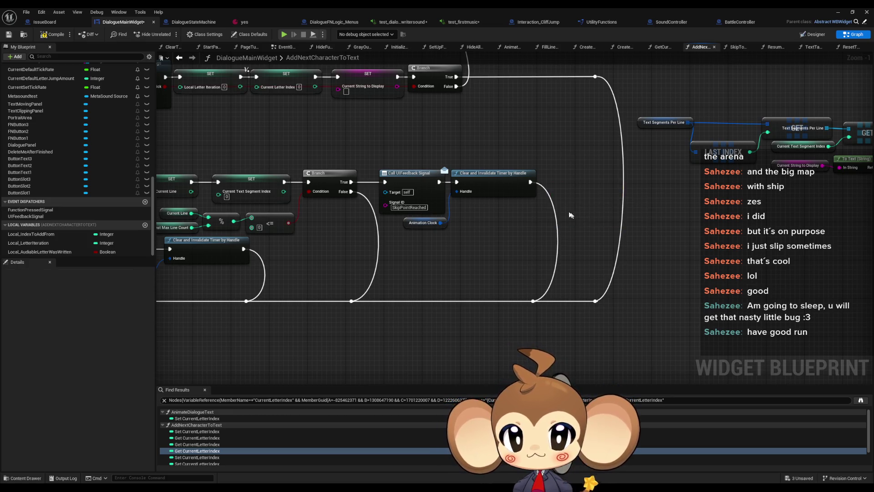
scroll(515, 267, down, 5)
scroll(483, 227, up, 5)
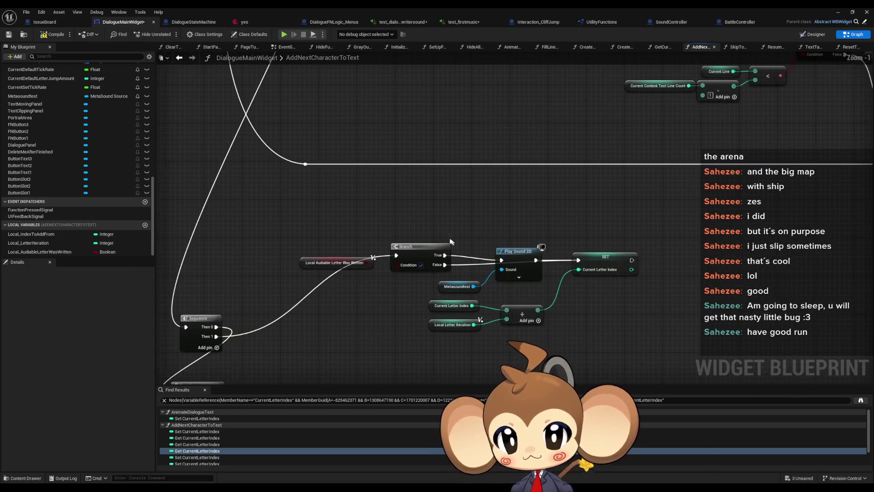
Zoom out and pan for an overview of the whole graph, including the Play Sound 2D branch
drag(392, 317, 422, 255)
scroll(421, 255, down, 2)
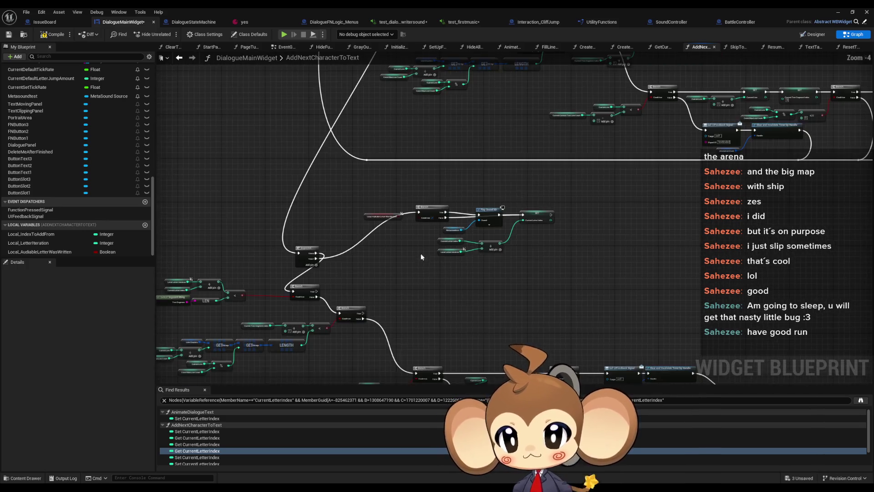
scroll(558, 242, down, 1)
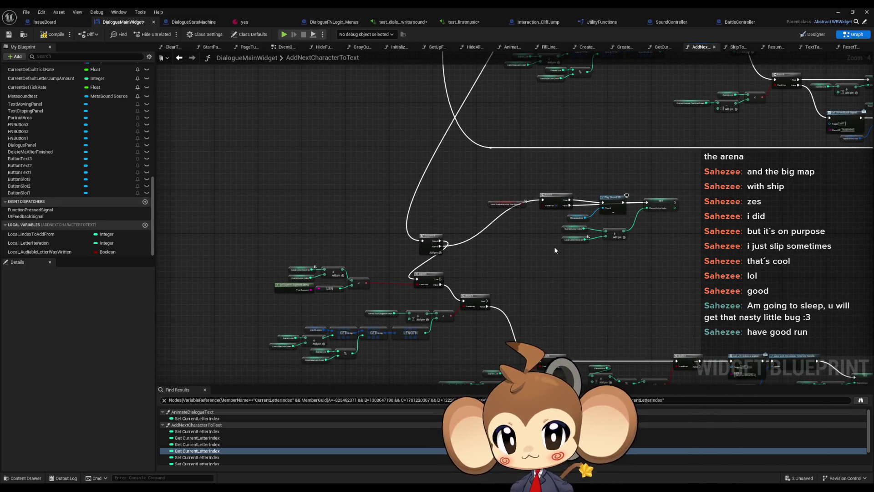
scroll(647, 245, down, 5)
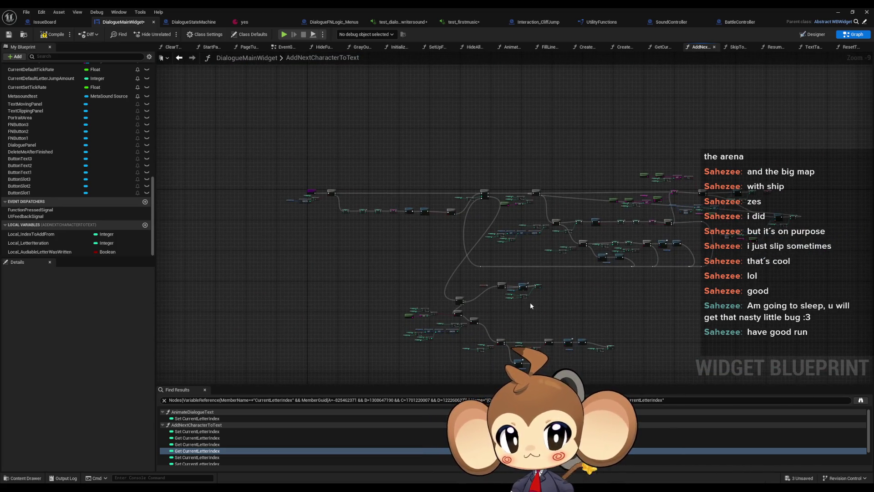
scroll(513, 312, up, 3)
scroll(476, 286, up, 1)
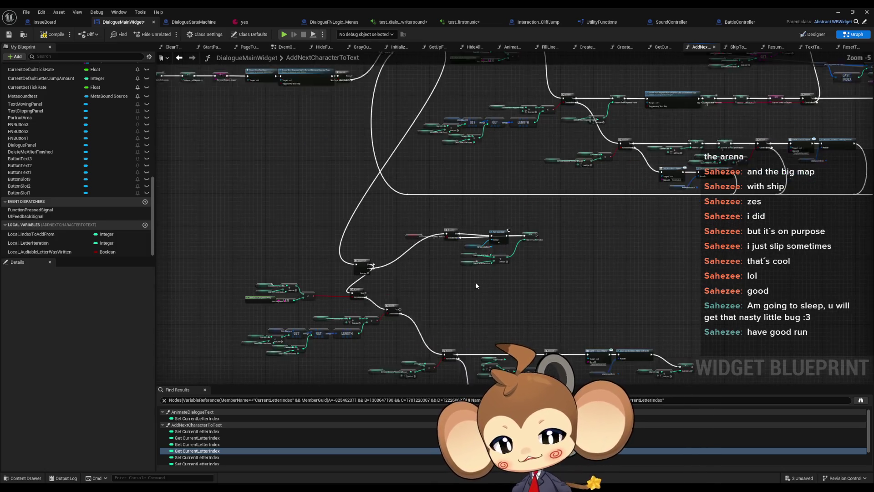
mouse_move(475, 279)
mouse_down()
mouse_move(445, 254)
mouse_move(429, 254)
mouse_up()
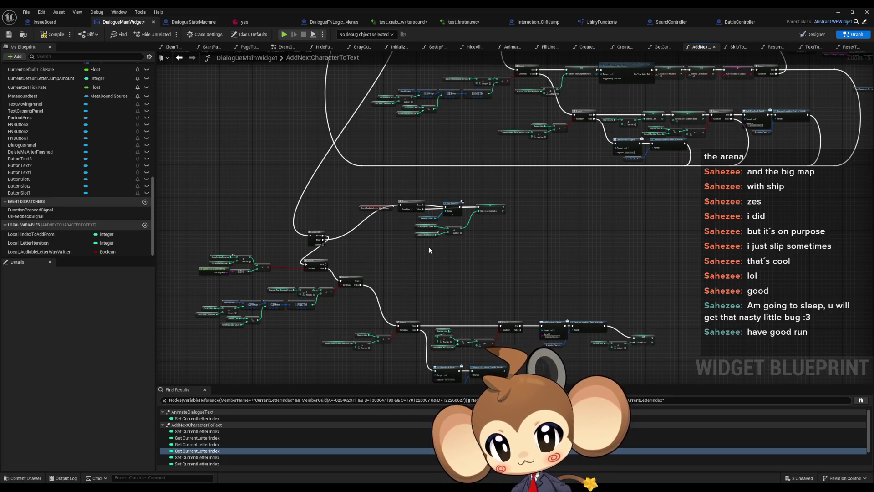
scroll(421, 241, up, 3)
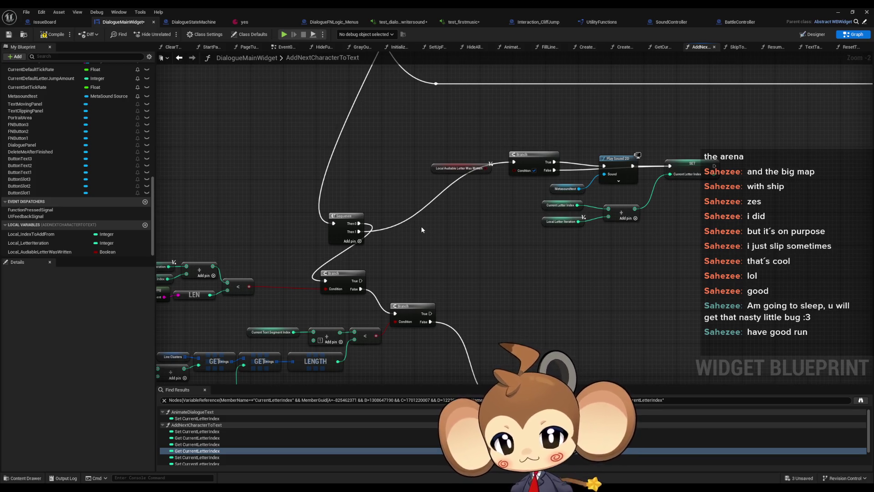
Review the Sequence, Branch and SetText node areas, then bring up the yes dialogue asset
drag(423, 231, 522, 231)
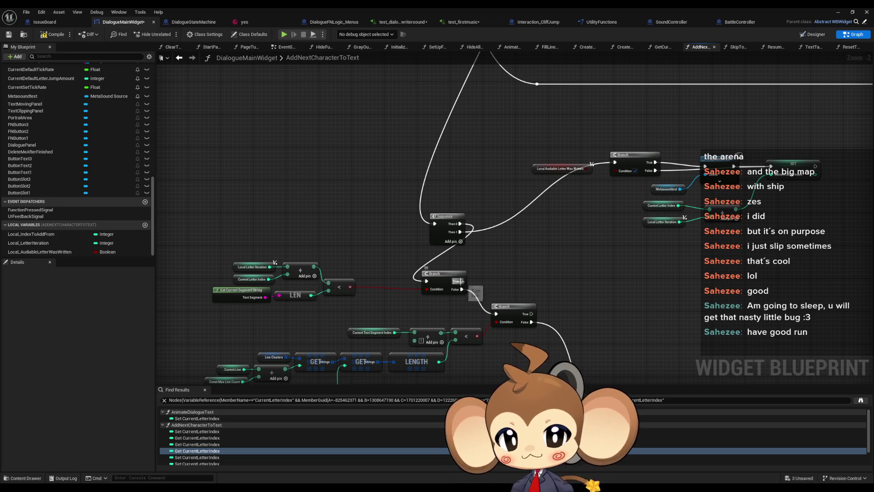
drag(305, 258, 318, 226)
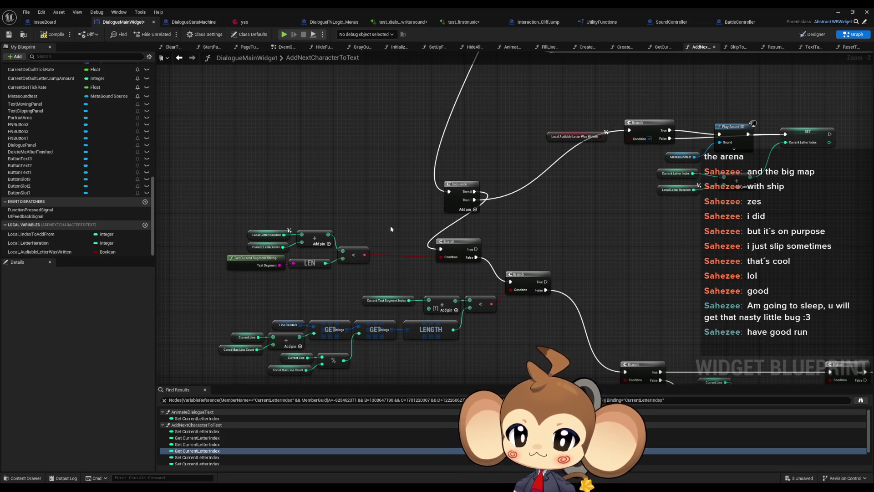
scroll(390, 227, down, 4)
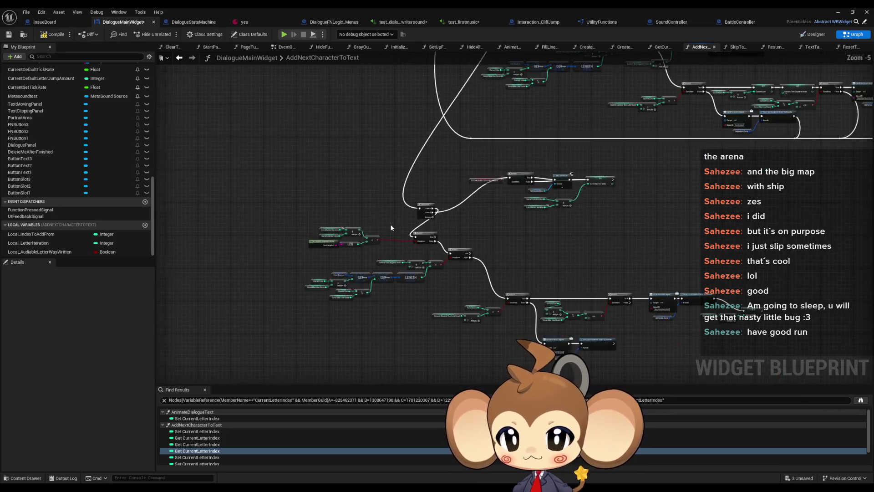
mouse_move(403, 204)
mouse_down()
mouse_move(449, 259)
mouse_move(437, 198)
mouse_up()
scroll(417, 230, up, 4)
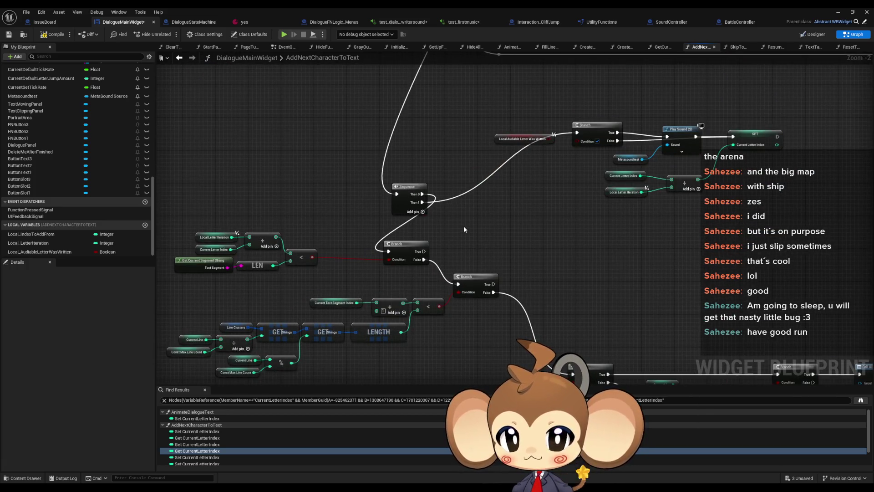
scroll(464, 226, down, 4)
mouse_move(463, 225)
mouse_down()
mouse_move(527, 165)
mouse_move(435, 234)
mouse_up()
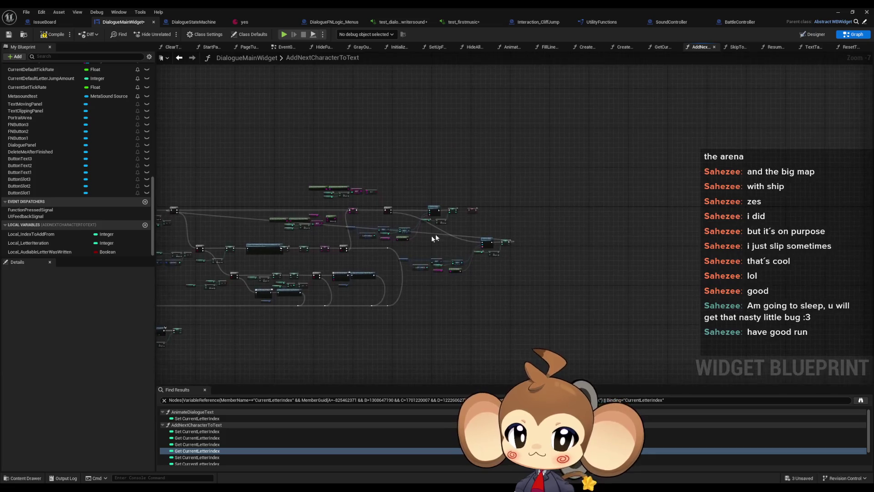
scroll(435, 234, up, 4)
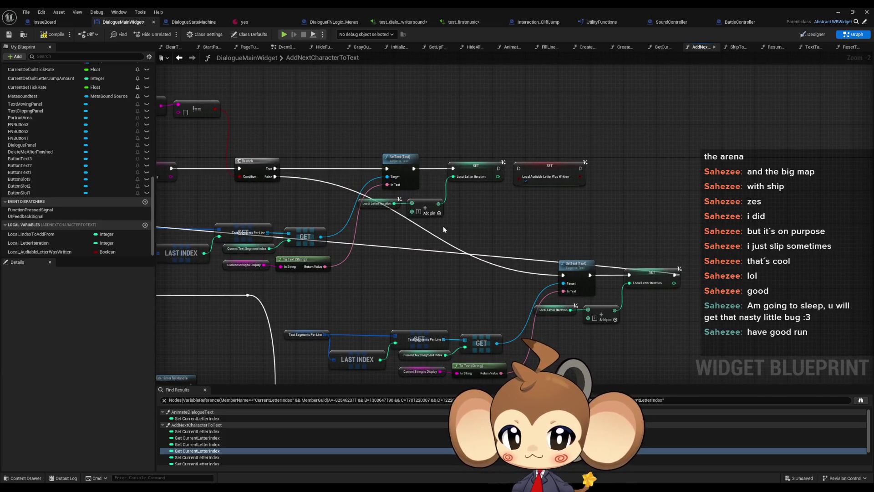
mouse_move(360, 224)
mouse_down()
mouse_move(514, 257)
mouse_move(573, 257)
mouse_up()
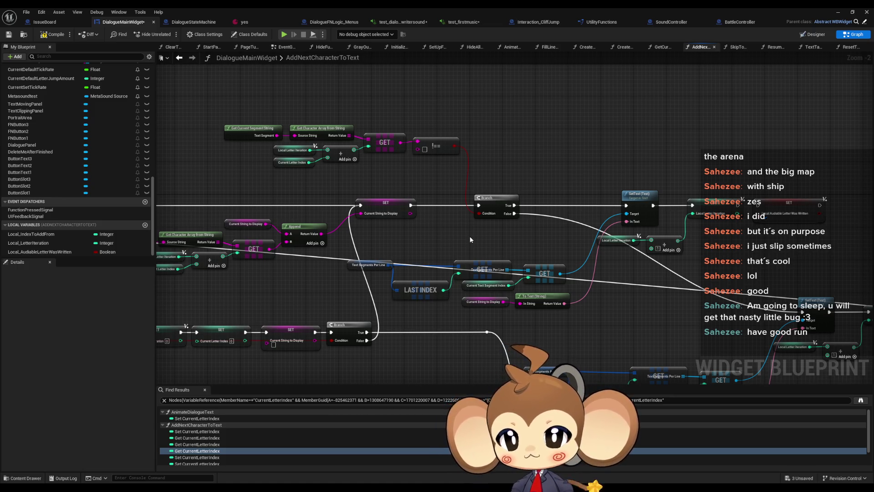
mouse_move(470, 239)
mouse_down()
mouse_move(821, 246)
mouse_move(445, 231)
mouse_up()
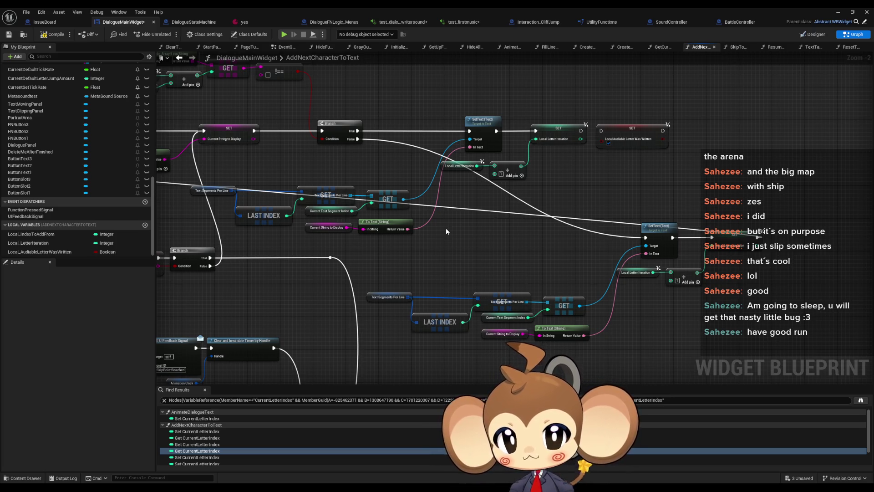
scroll(446, 231, down, 3)
mouse_move(446, 228)
mouse_down()
mouse_move(650, 172)
mouse_move(806, 145)
mouse_move(610, 187)
mouse_move(334, 274)
mouse_move(576, 234)
mouse_move(660, 242)
mouse_up()
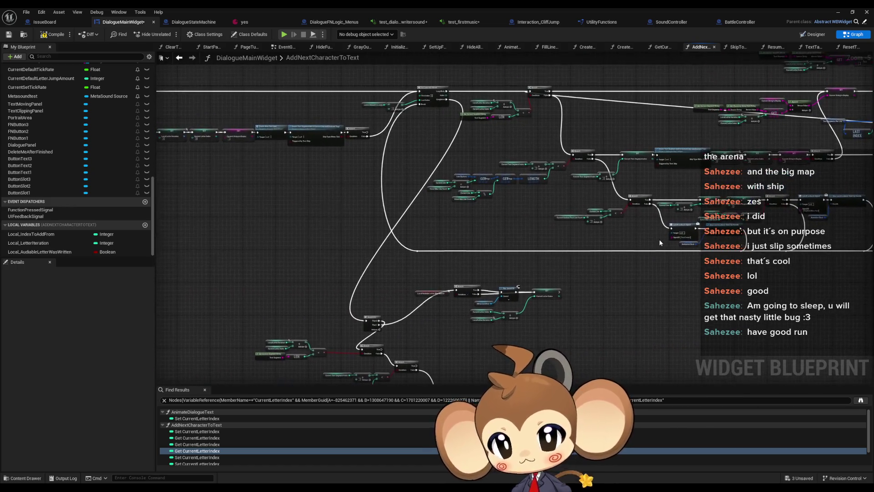
click(246, 22)
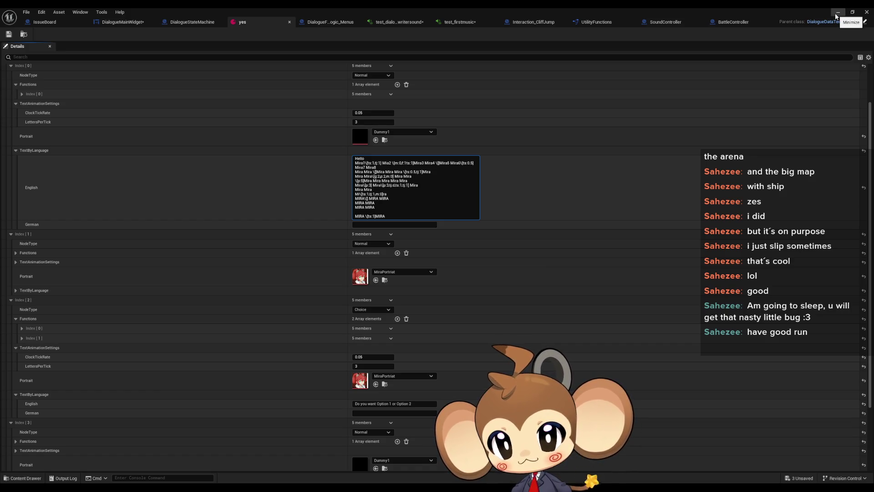
Put away the yes asset window, glance over the AddNextCharacterToText graph, then minimize the blueprint editor
click(837, 13)
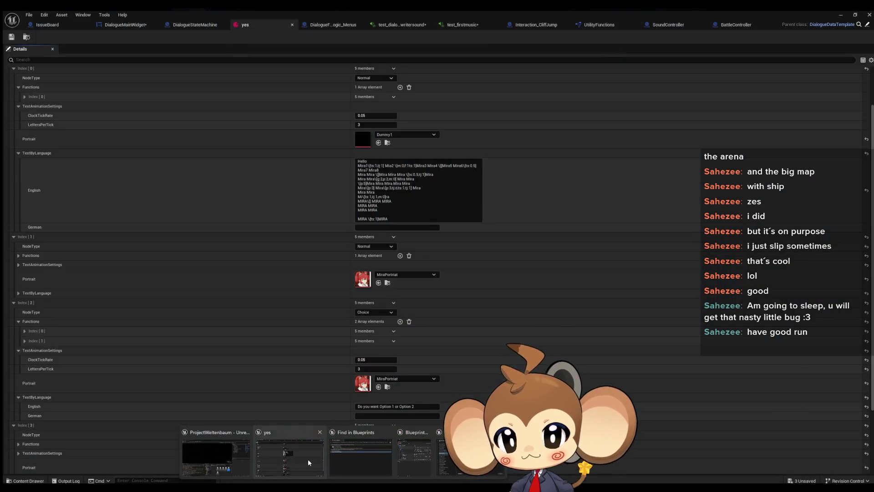
click(307, 459)
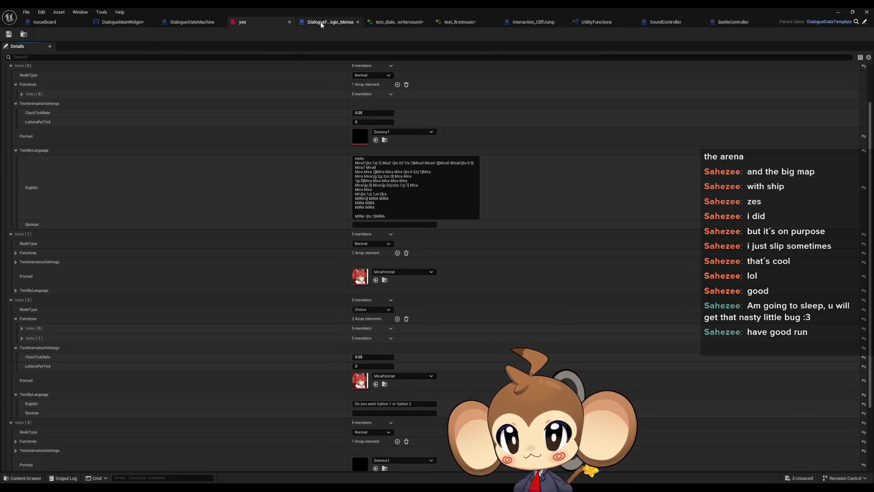
click(126, 24)
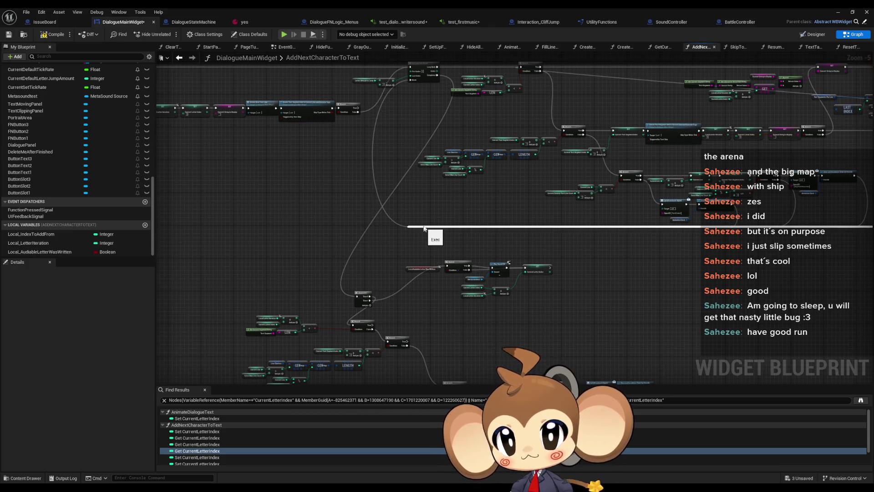
drag(504, 216, 538, 179)
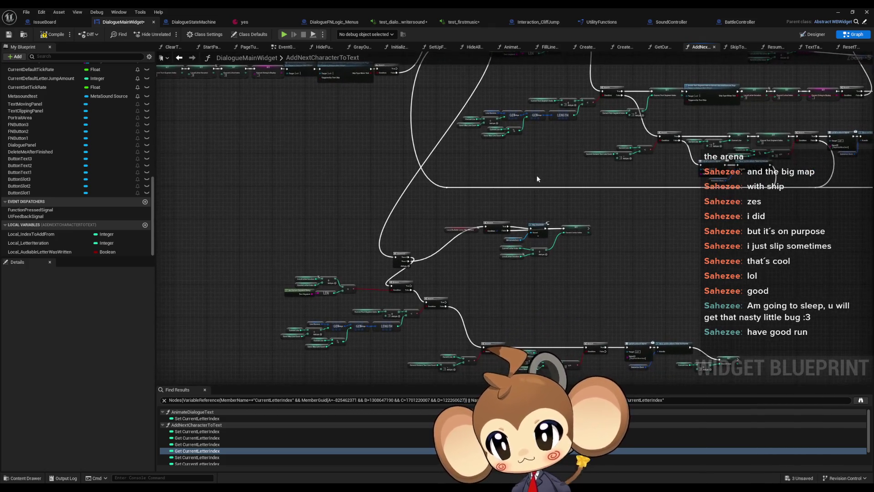
click(839, 12)
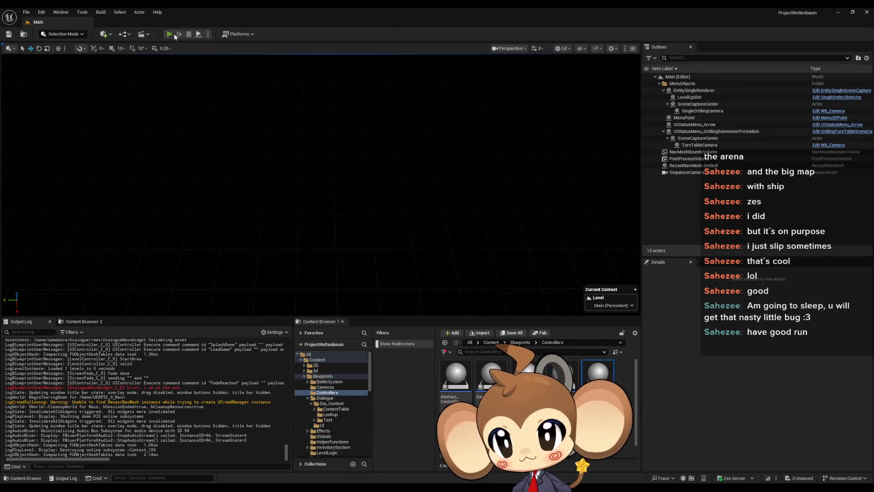
Start Play in Editor with Alt+P and load the saved game to run the dialogue
key(alt+p)
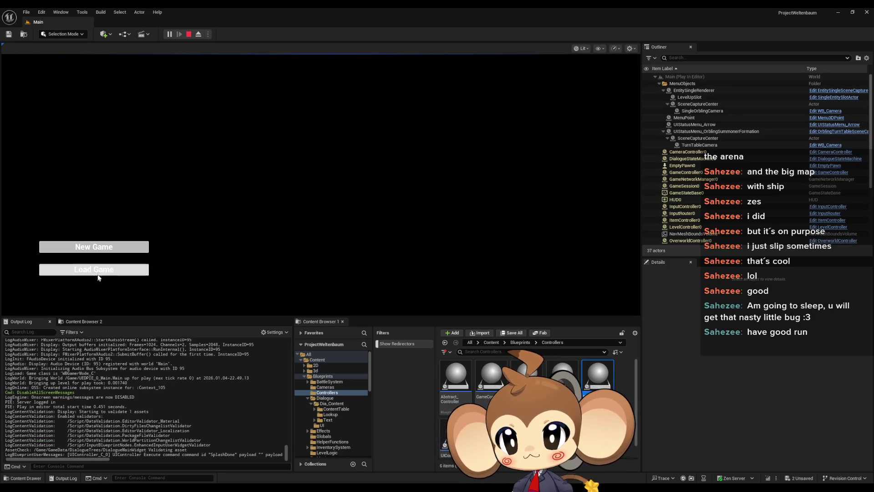
click(97, 273)
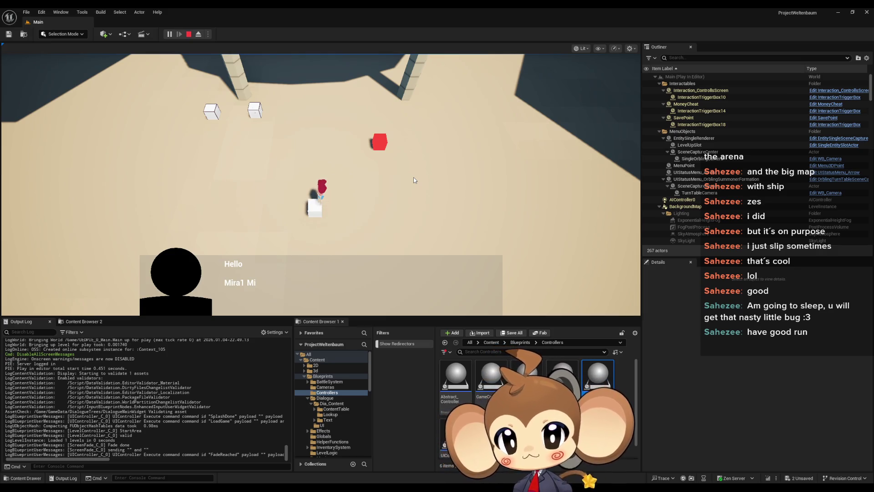
mouse_move(319, 487)
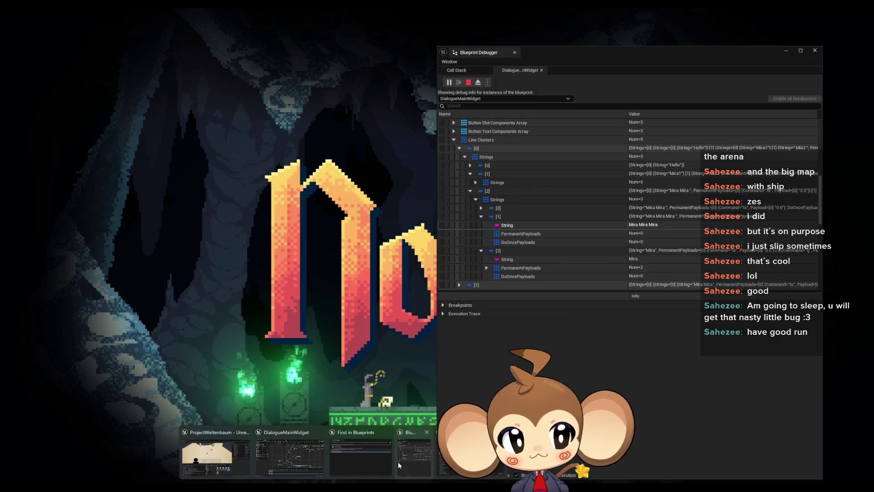
In the Blueprint Debugger, expand DialogueMainWidget_C_0 > Self > Line Clusters
click(398, 462)
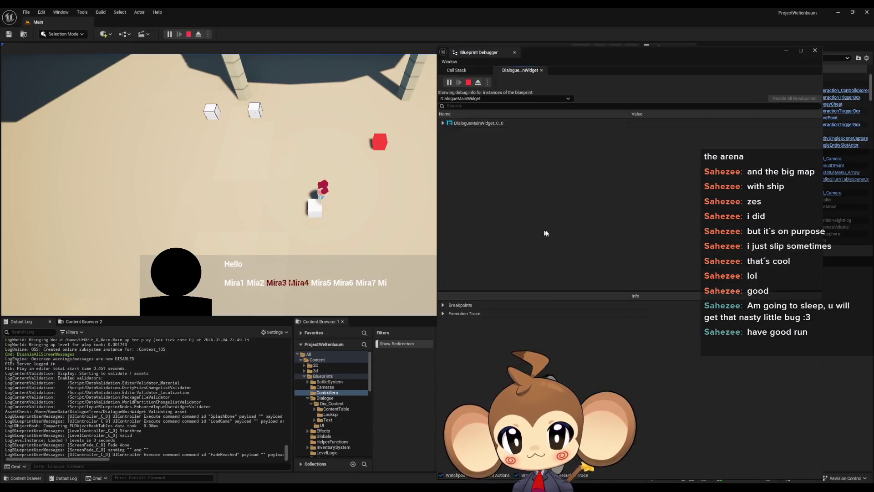
click(443, 123)
click(448, 132)
scroll(492, 188, down, 10)
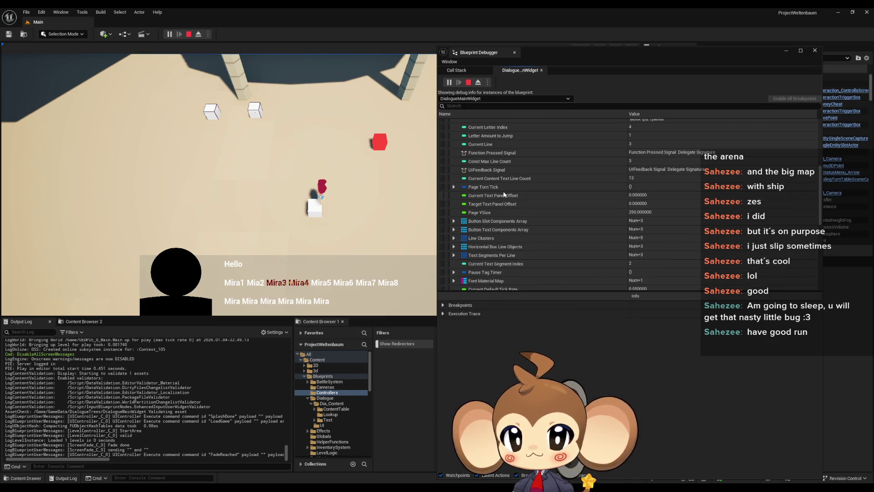
scroll(503, 200, down, 5)
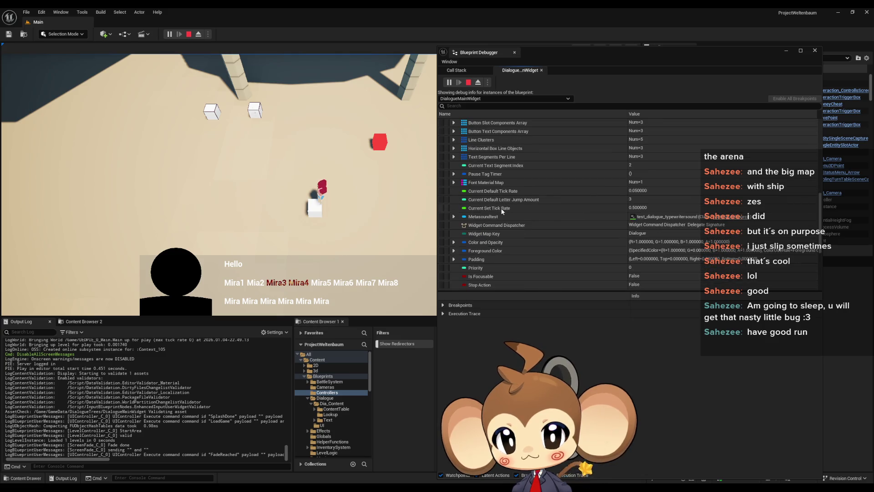
scroll(502, 211, down, 4)
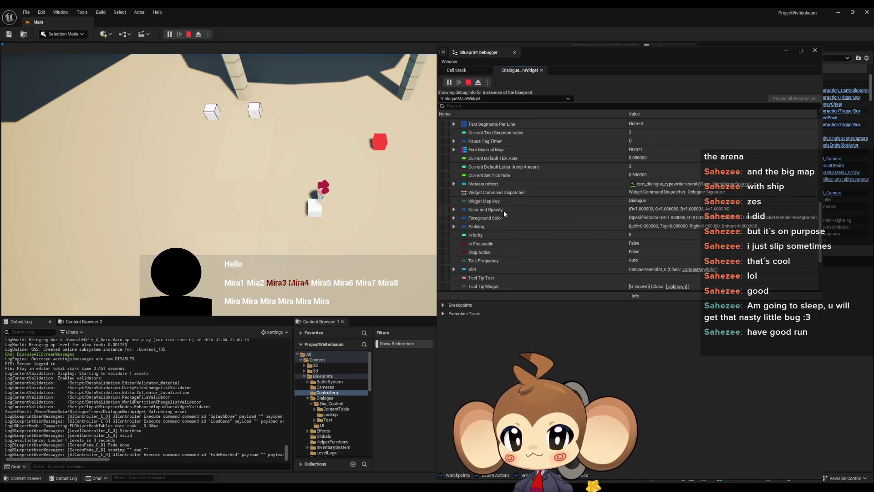
scroll(504, 211, up, 5)
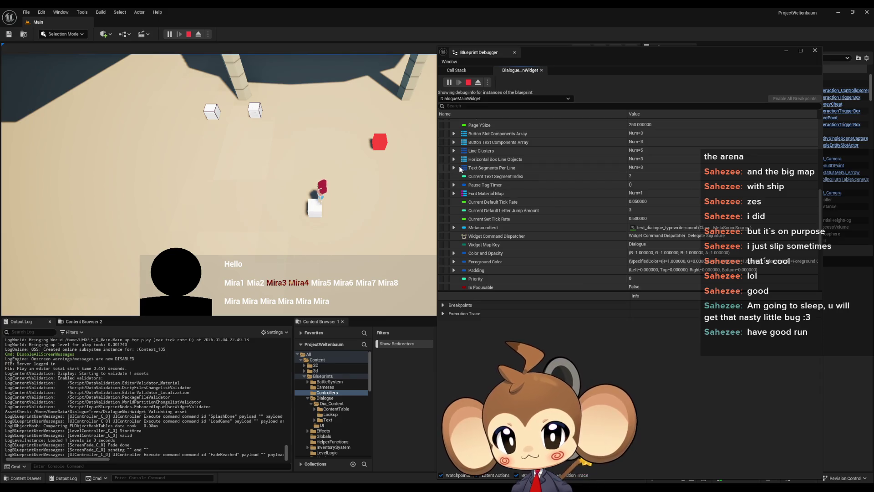
click(454, 151)
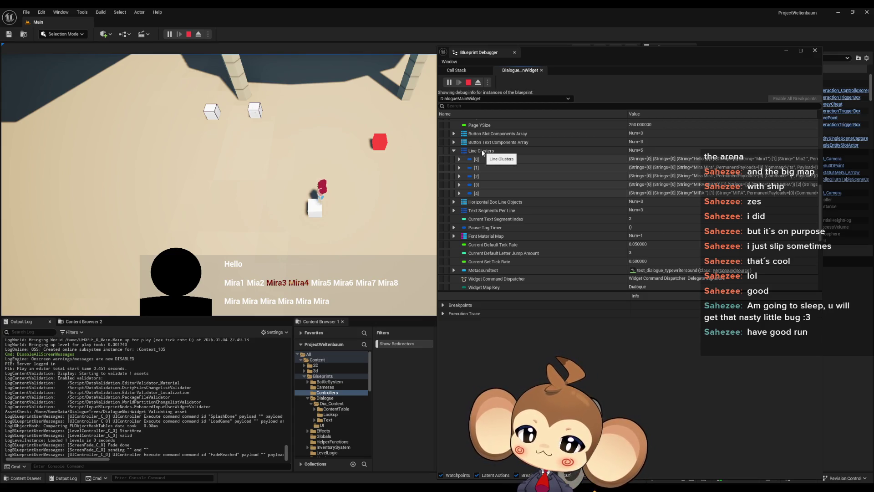
Expand Line Clusters [2] > Strings > [0] > Strings > [0] and select its String field
click(459, 176)
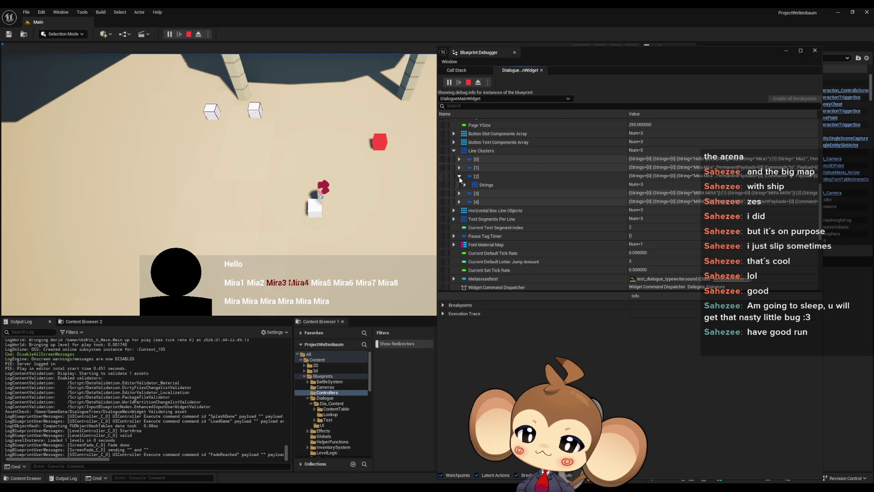
click(465, 185)
click(473, 192)
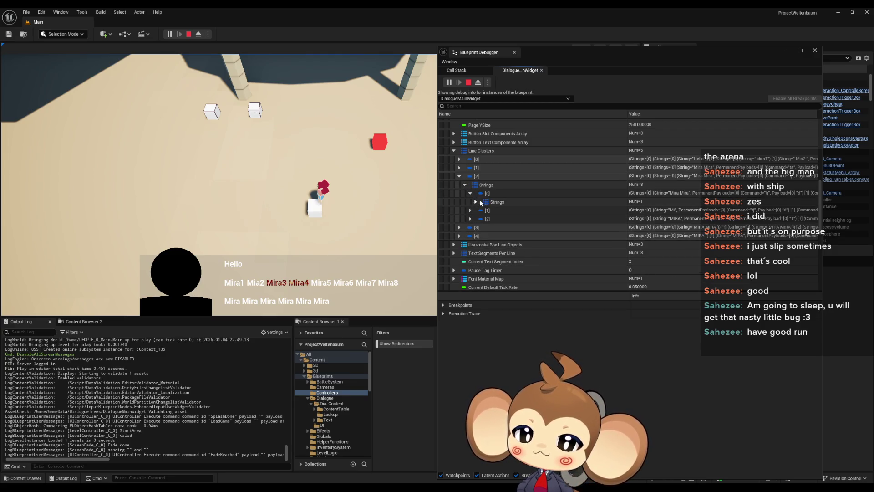
click(475, 202)
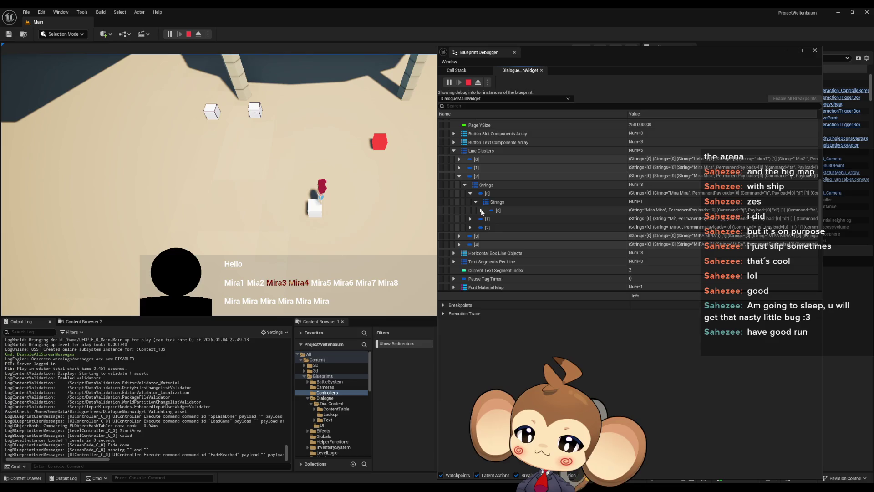
click(481, 210)
click(573, 219)
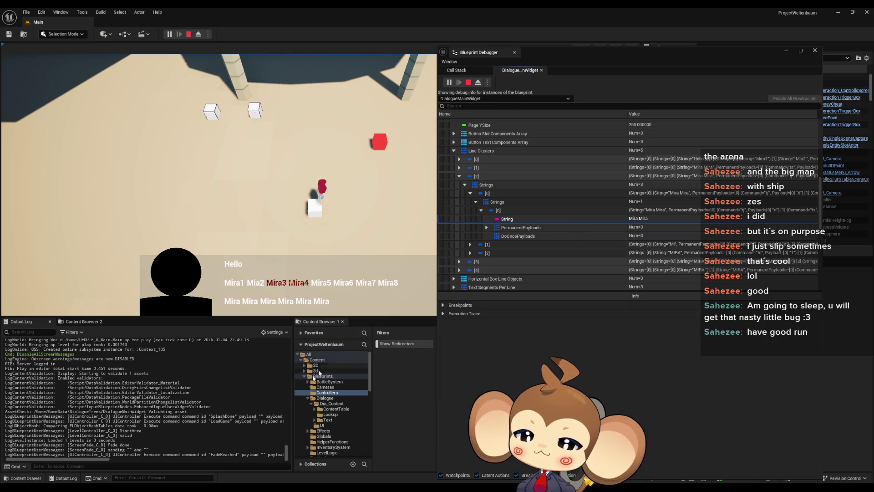
Open the yes dialogue asset and inspect its English text field
mouse_move(341, 488)
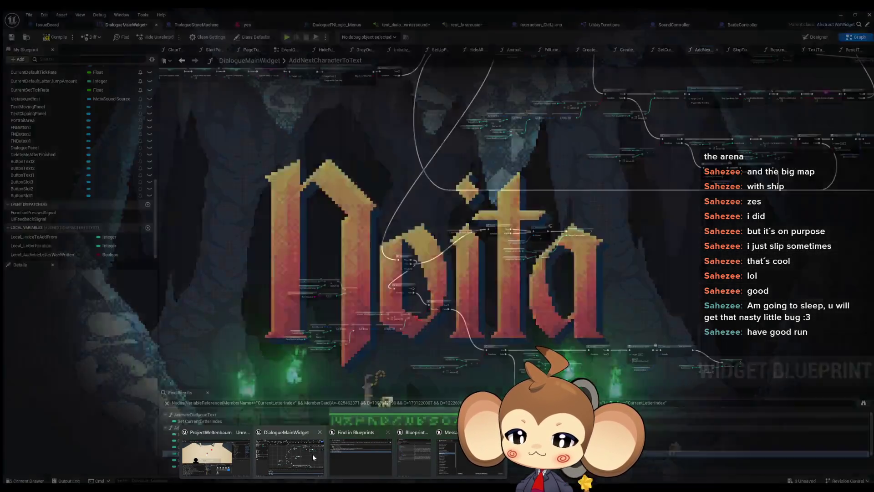
click(312, 454)
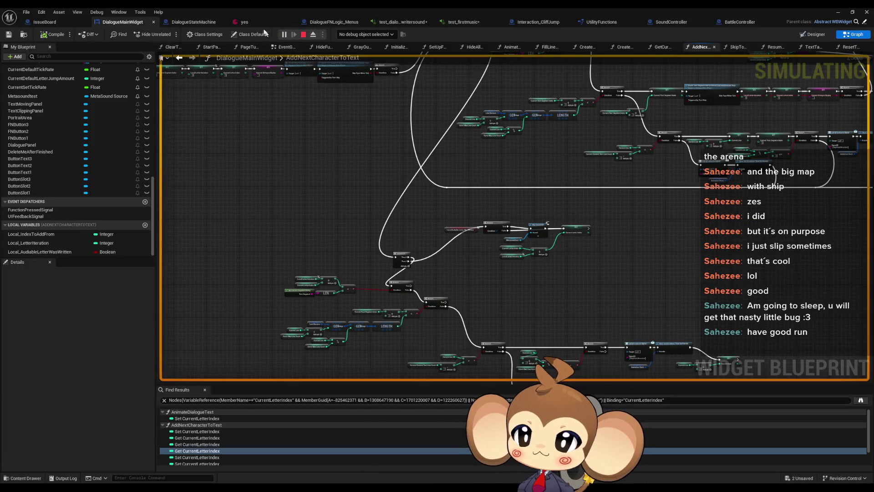
click(259, 26)
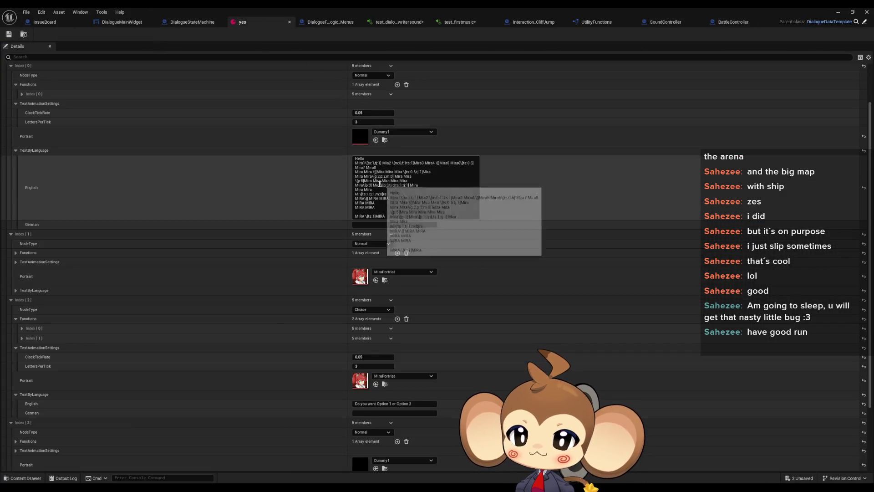
click(378, 171)
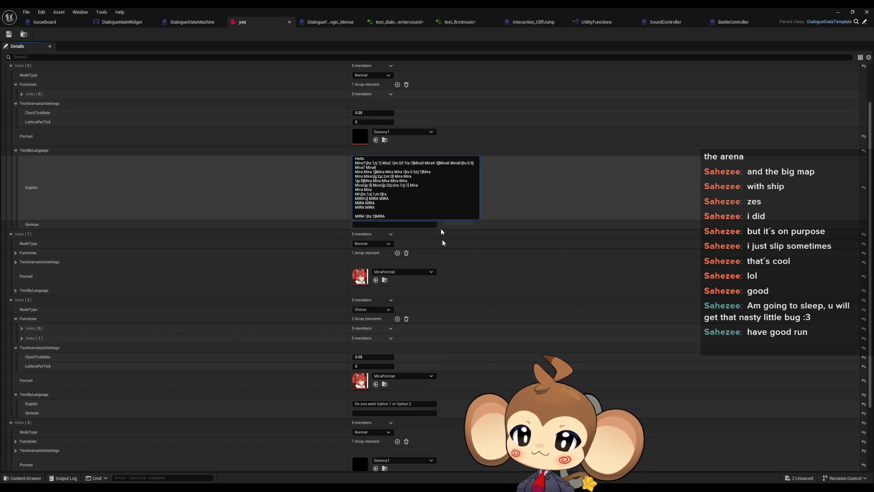
Copy the debugger's String value 'Mira Mira' and paste it over the Notepad log text
mouse_move(342, 488)
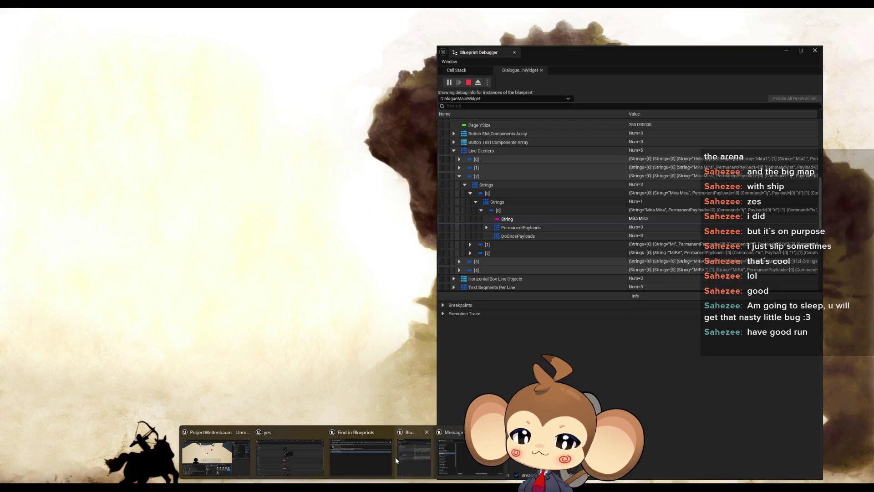
click(395, 457)
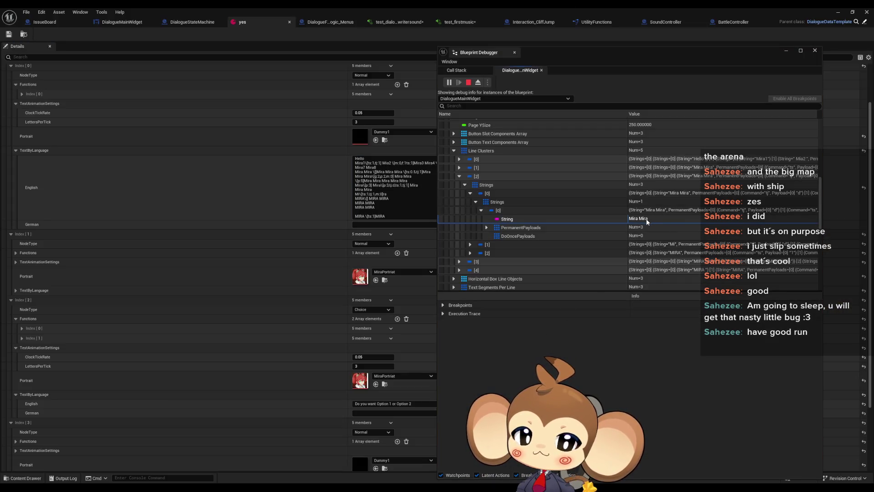
right_click(647, 219)
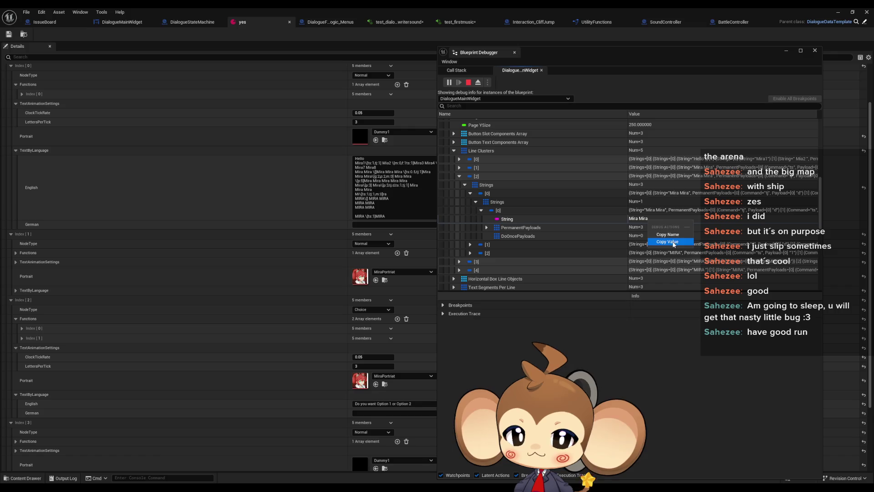
click(674, 242)
click(214, 463)
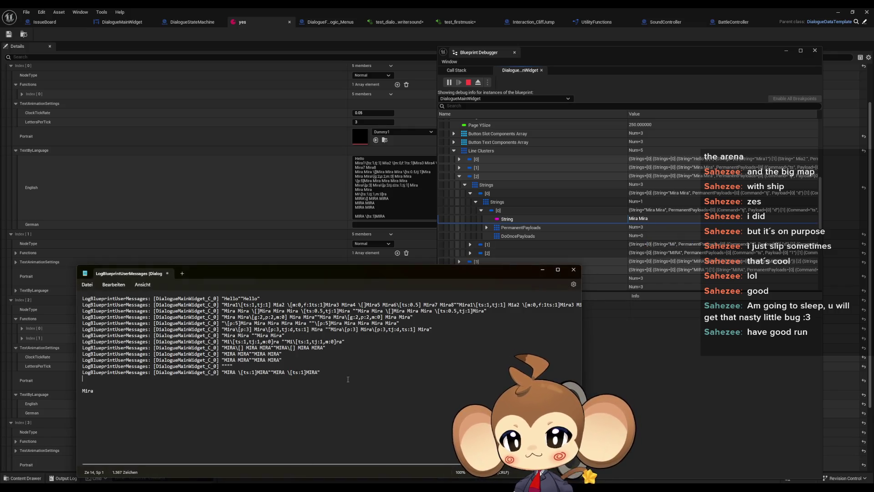
key(ctrl+a)
key(ctrl+v)
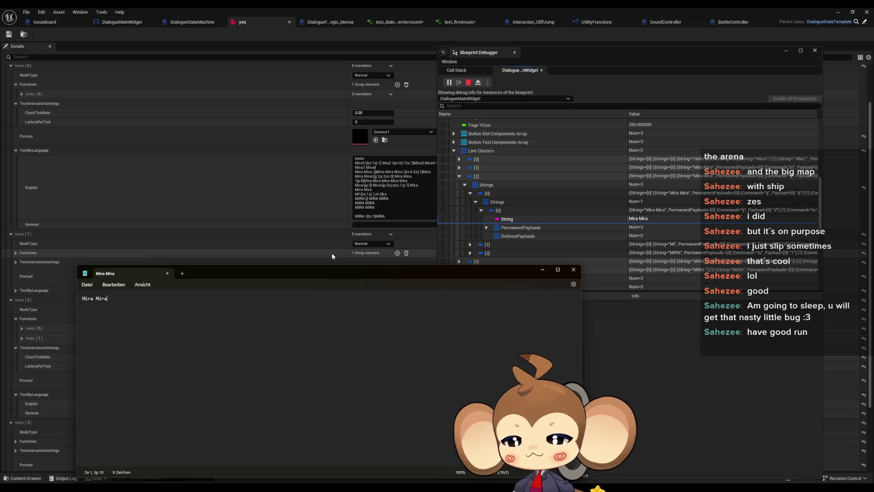
Recheck the full English dialogue text, minimize the data window, and advance the in-game dialogue
click(570, 219)
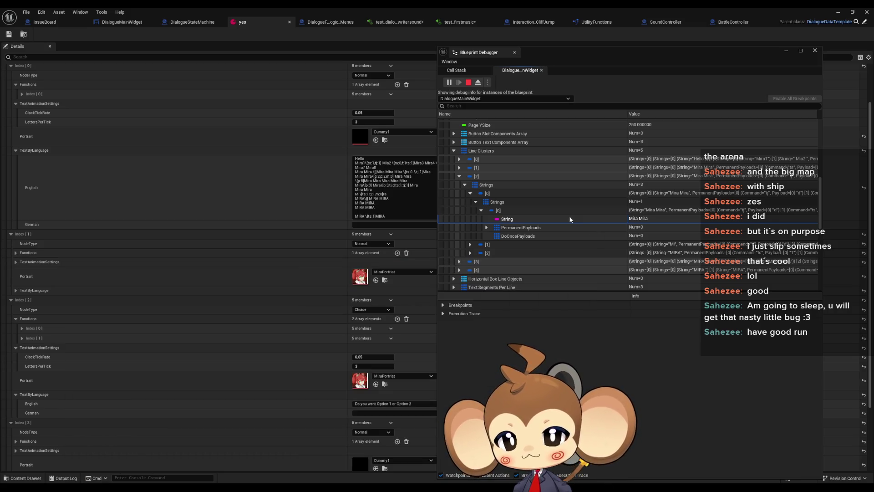
click(412, 204)
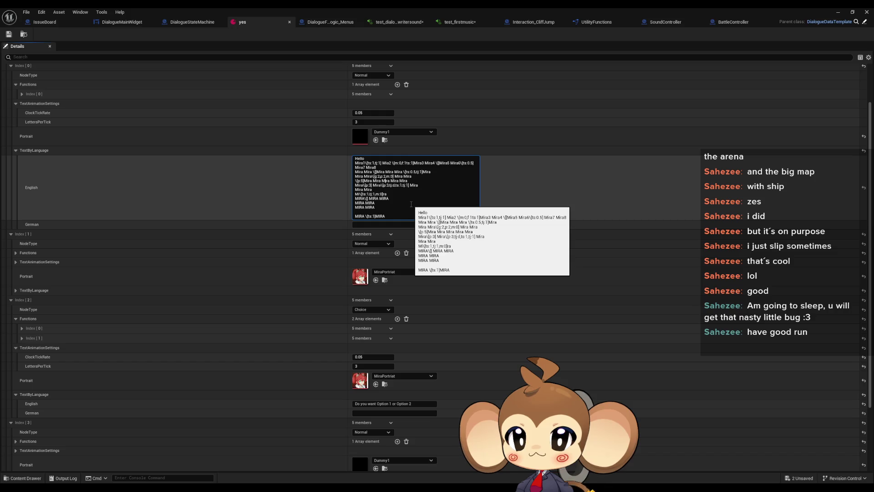
click(376, 189)
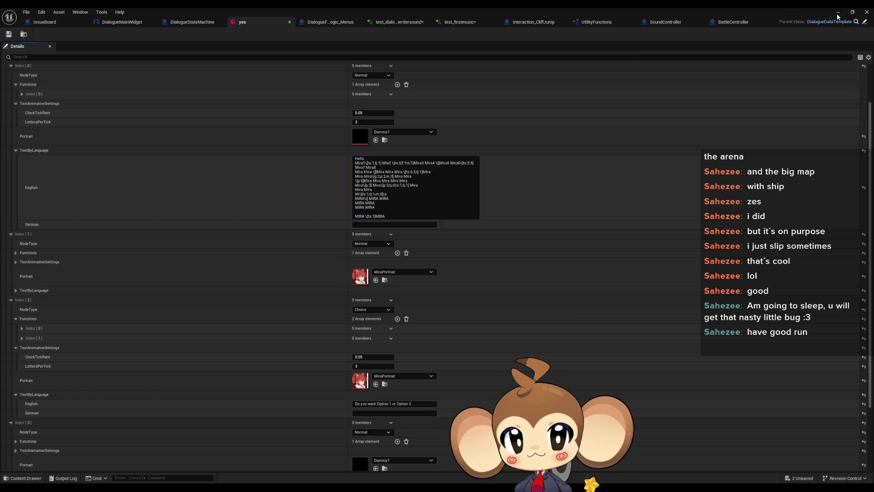
click(838, 14)
click(254, 246)
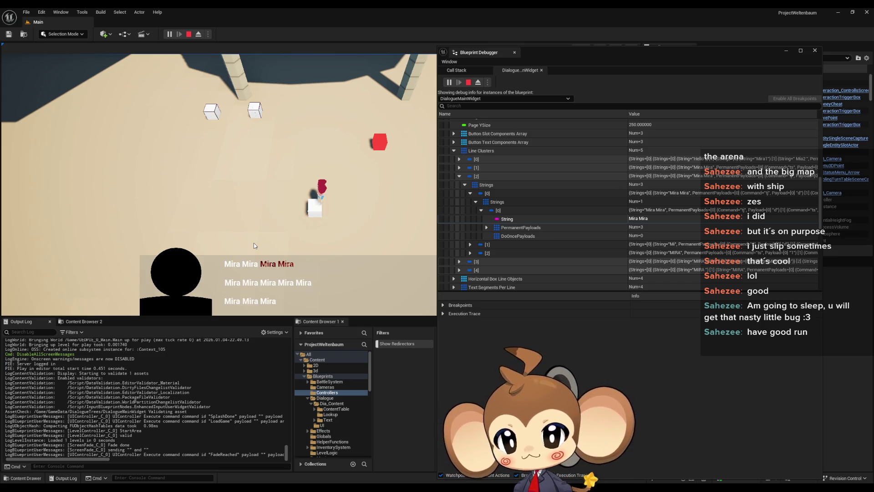
Advance the Mira dialogue lines in-game, then stop the Play In Editor session
click(253, 246)
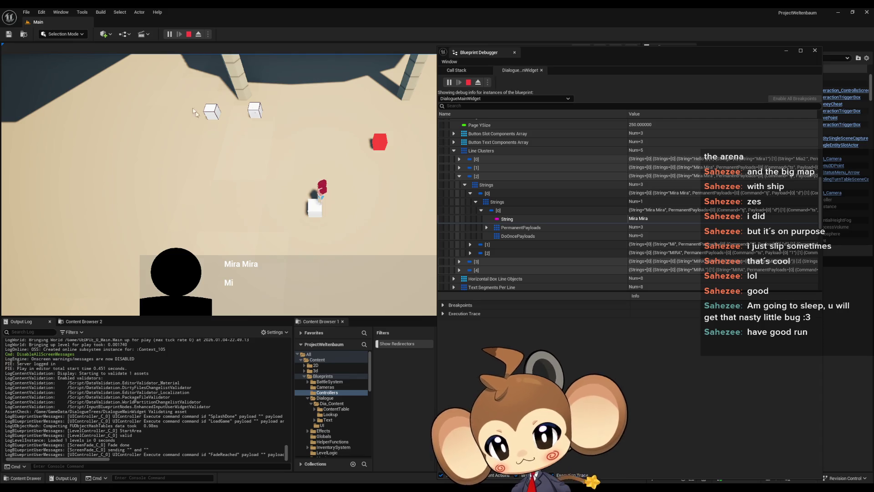
click(188, 34)
Restore the yes dialogue asset and edit its English text, then move to the DialogueFNLogic_Menus blueprint
mouse_move(330, 487)
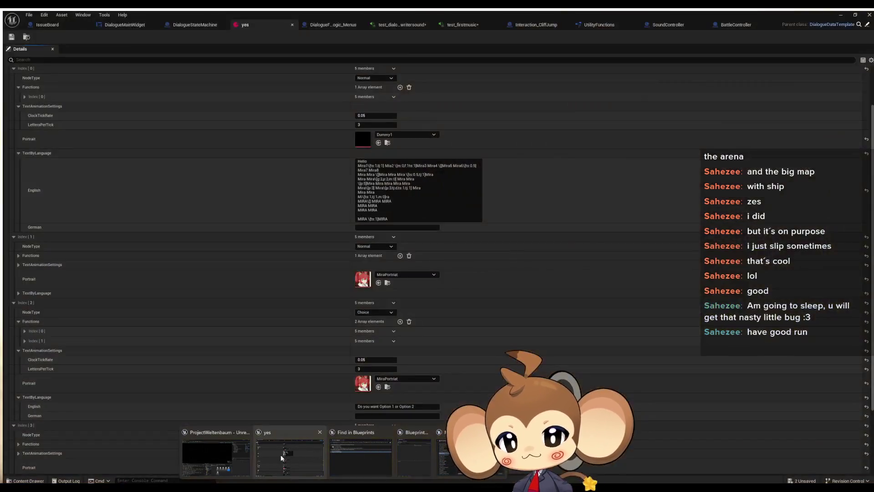
click(281, 454)
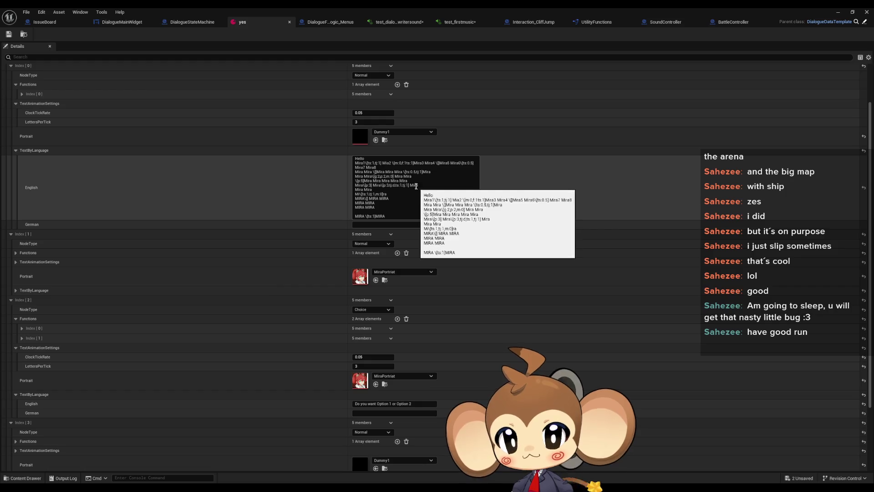
click(412, 189)
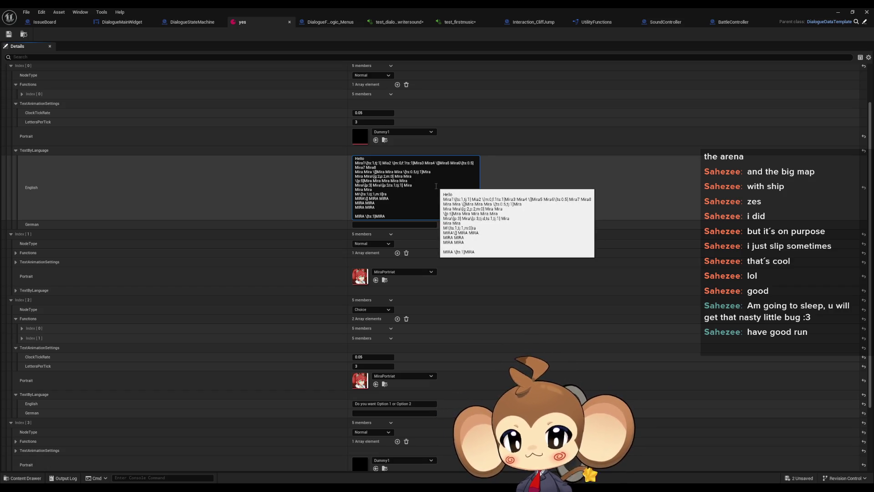
click(12, 36)
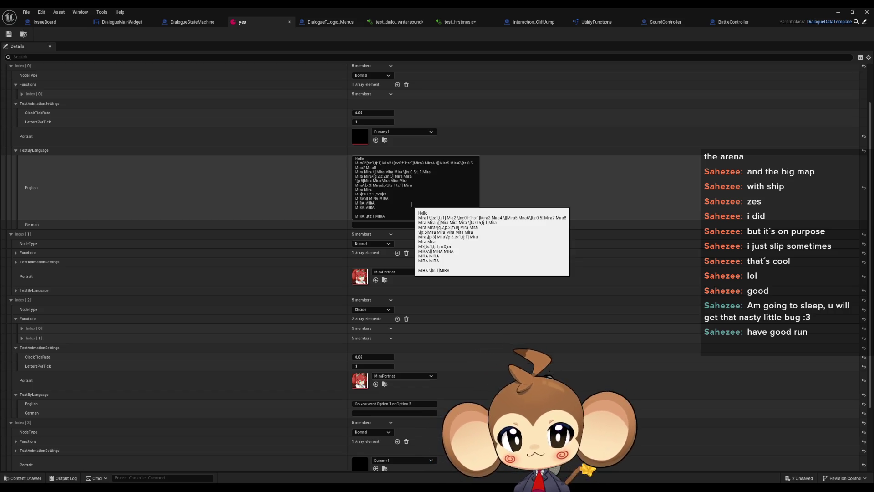
click(462, 23)
click(344, 22)
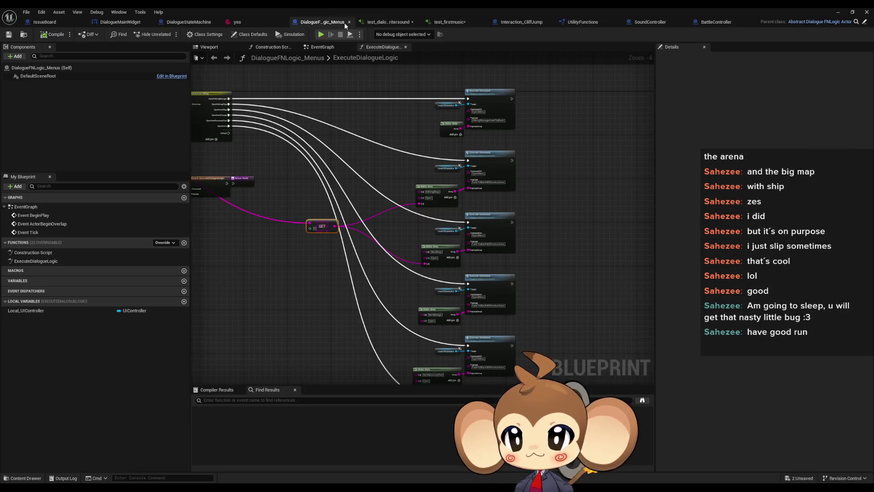
Return to DialogueMainWidget's AddNextCharacterToText graph and select the Local Letter Iteration getter
click(122, 22)
scroll(446, 244, up, 2)
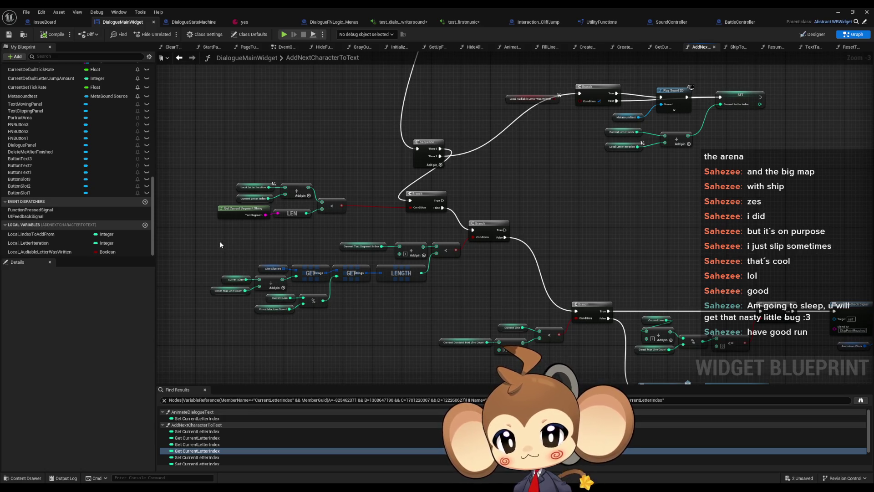
scroll(293, 222, up, 2)
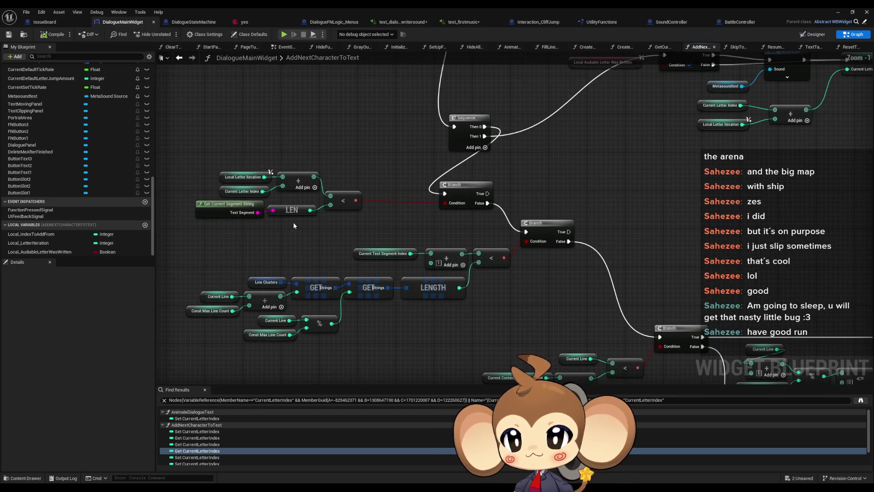
click(253, 182)
scroll(410, 210, down, 2)
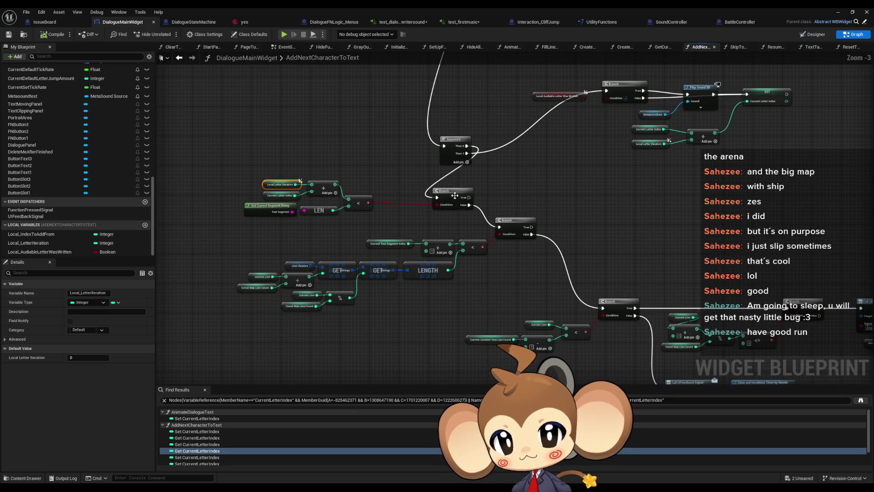
drag(455, 195, 438, 210)
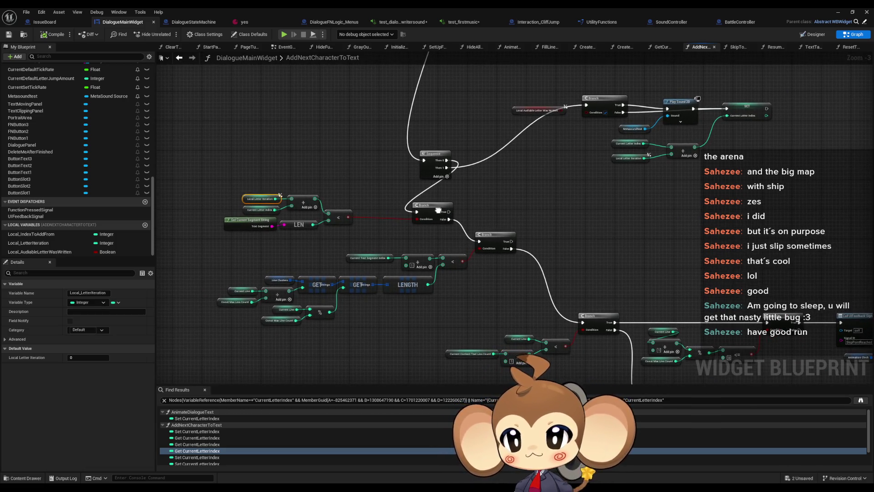
scroll(294, 221, up, 1)
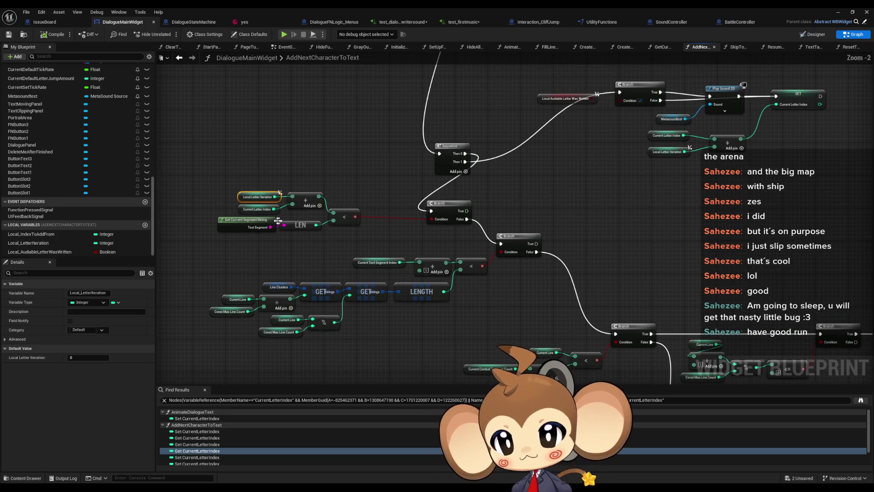
Select the Current Letter Index getter, then Local Letter Iteration again, zooming around the check
click(257, 209)
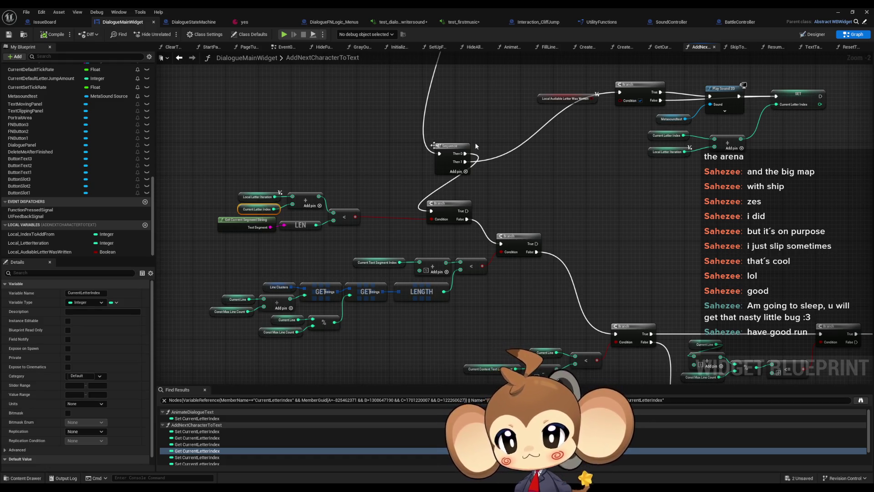
click(257, 196)
scroll(495, 252, down, 4)
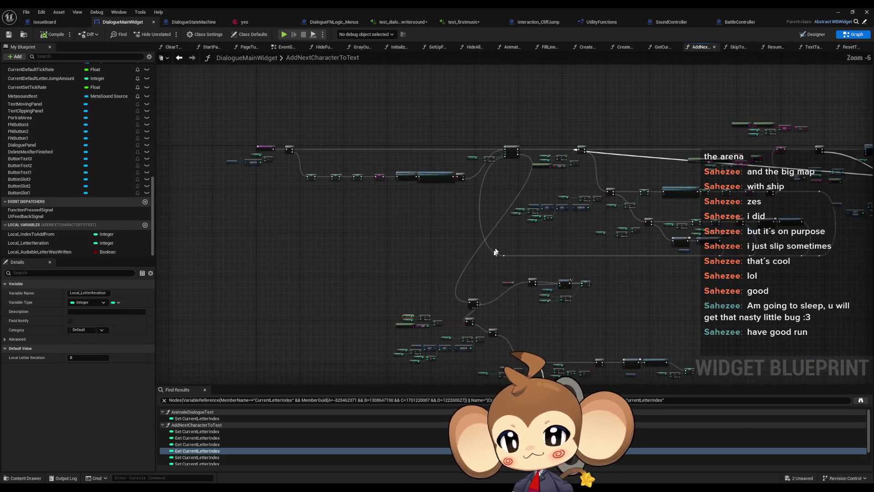
scroll(442, 294, up, 3)
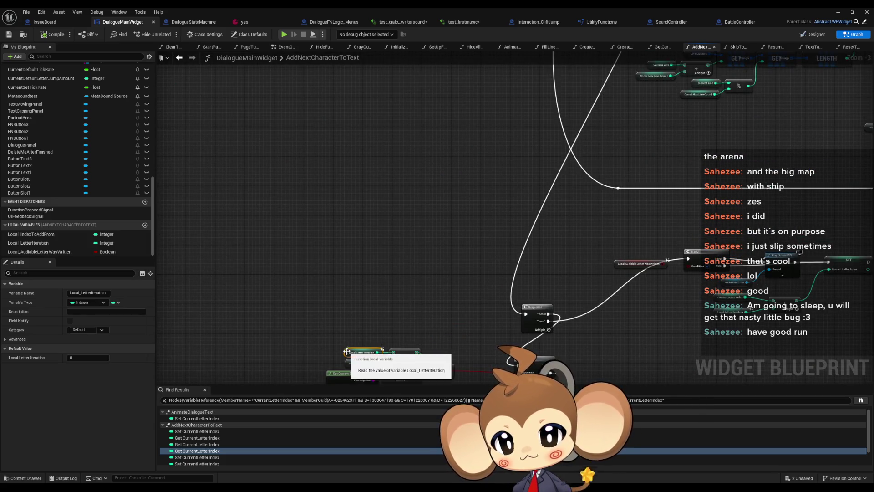
scroll(275, 269, down, 3)
scroll(566, 161, up, 3)
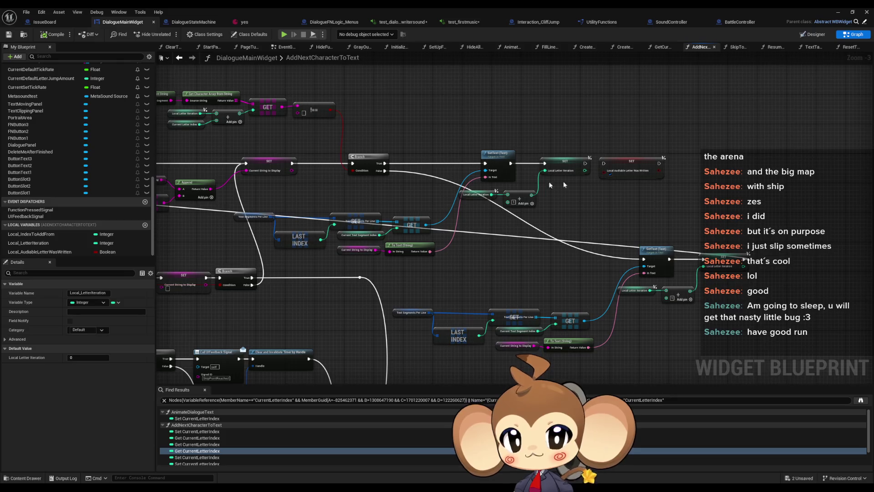
scroll(580, 201, down, 4)
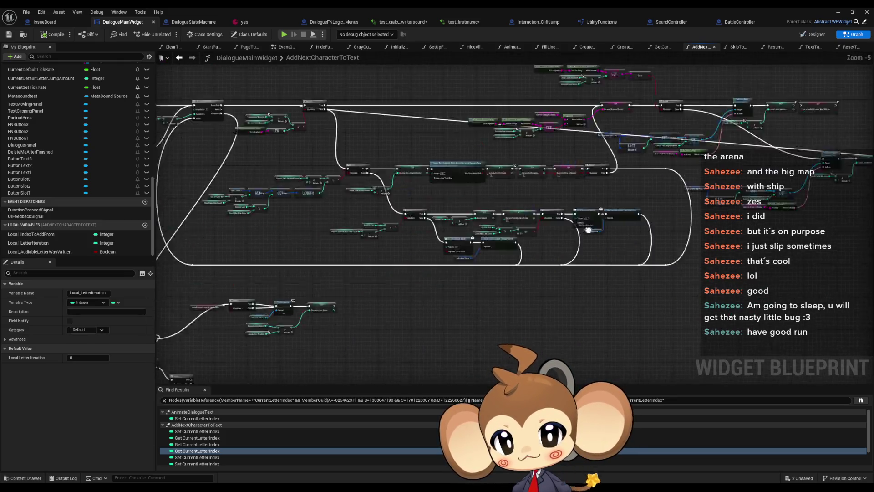
scroll(457, 221, up, 5)
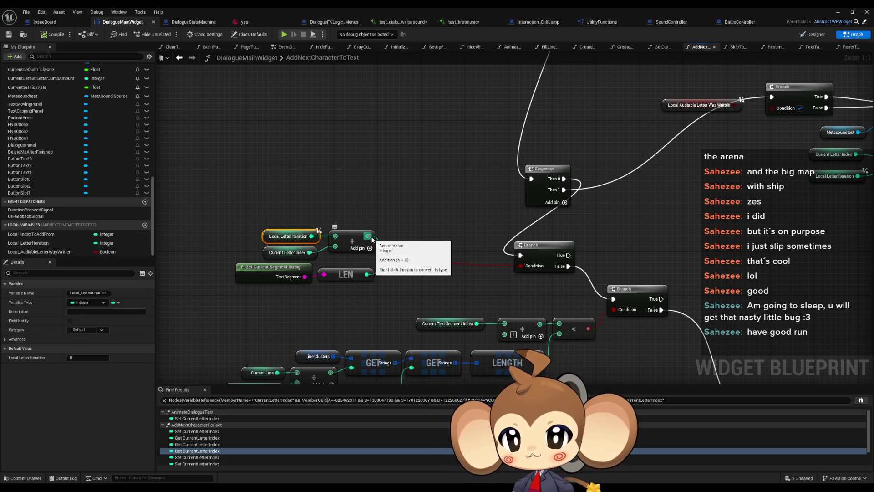
Move the Local Letter Iteration, Current Letter Index and Add nodes further left
drag(262, 208, 339, 256)
drag(347, 245, 291, 246)
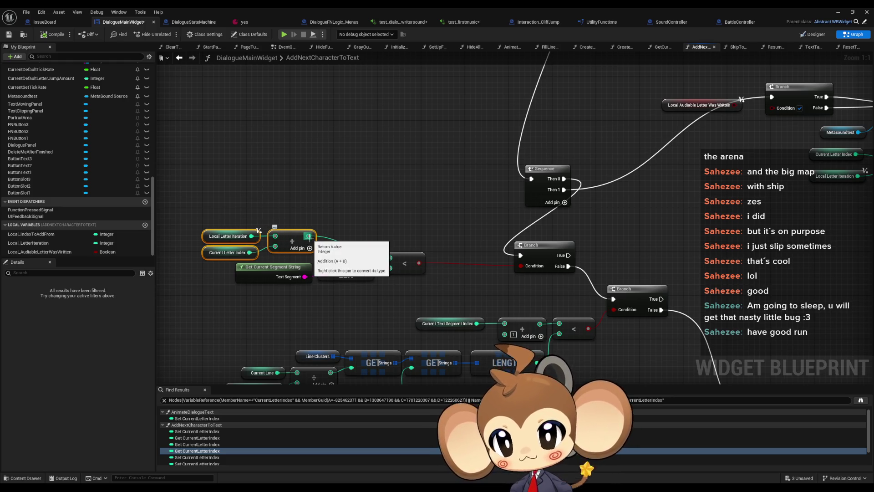
scroll(329, 244, down, 5)
scroll(569, 259, up, 3)
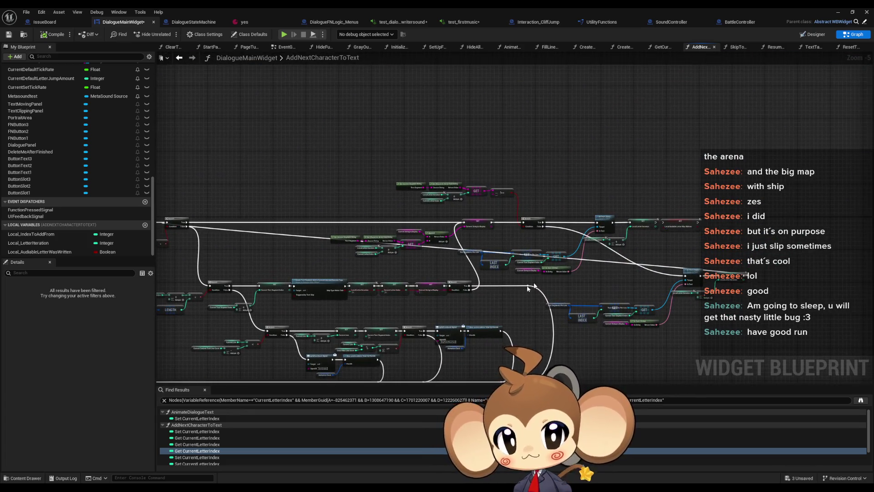
scroll(565, 274, down, 2)
Pan across the rest of the graph, then return to the yes dialogue data
mouse_move(559, 287)
mouse_down()
mouse_move(617, 251)
mouse_move(601, 237)
mouse_move(594, 252)
mouse_up()
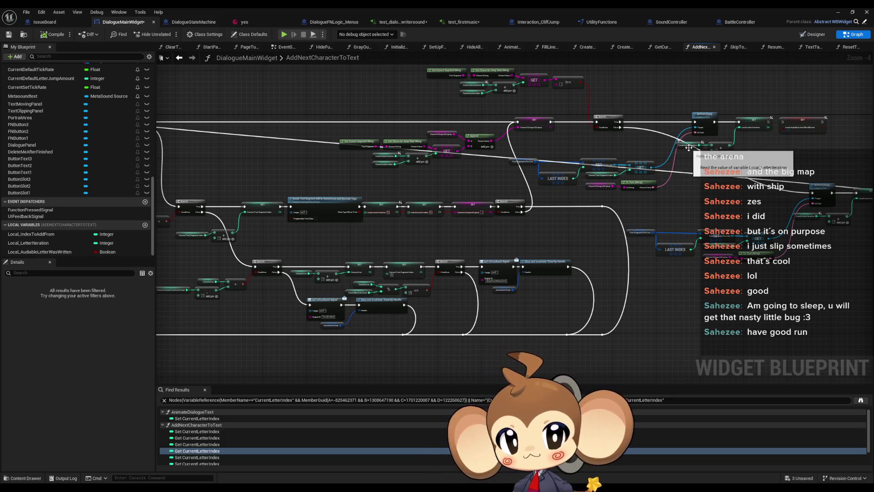
drag(350, 132, 660, 141)
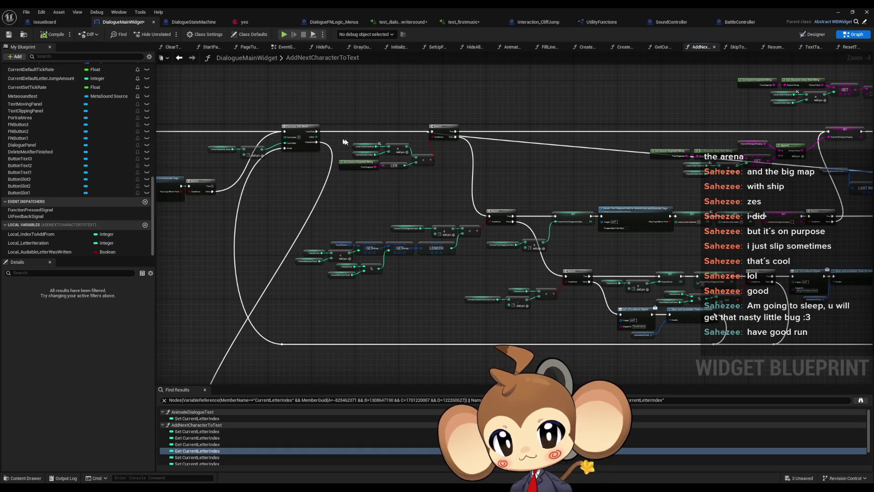
scroll(423, 142, up, 2)
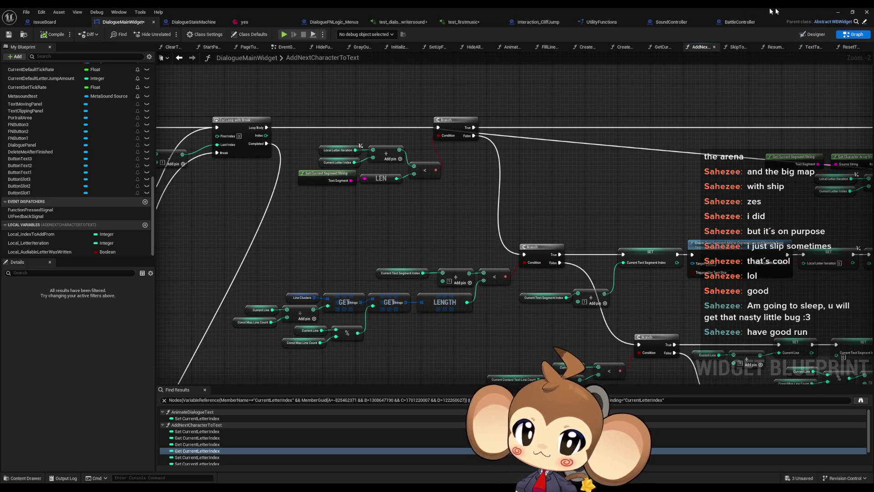
click(245, 22)
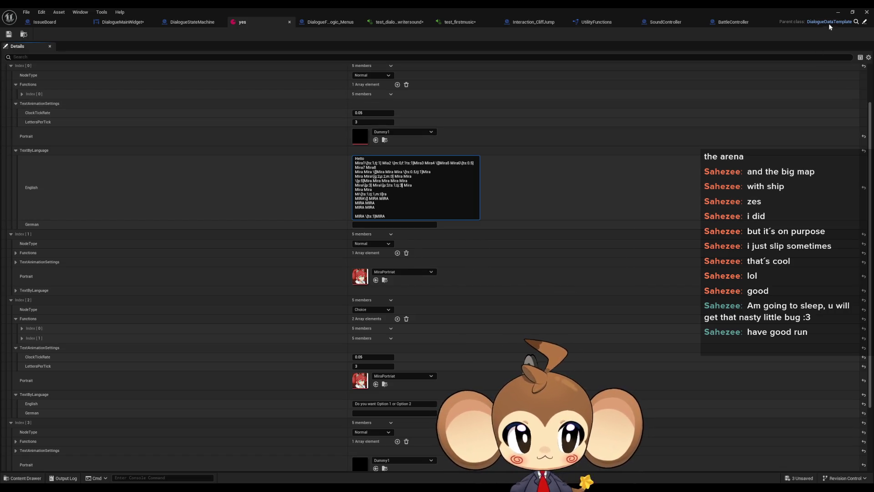
Retest in Play In Editor: Load Game, advance the Mira dialogue, then stop
click(838, 12)
click(167, 34)
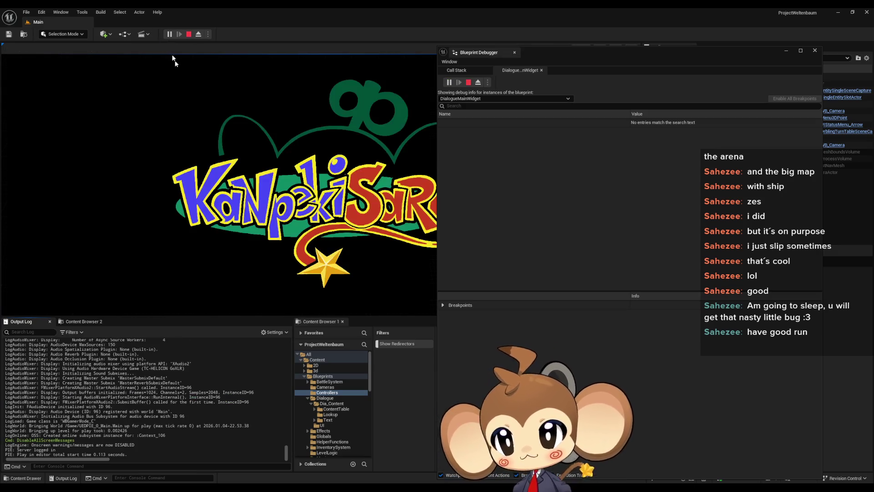
click(122, 273)
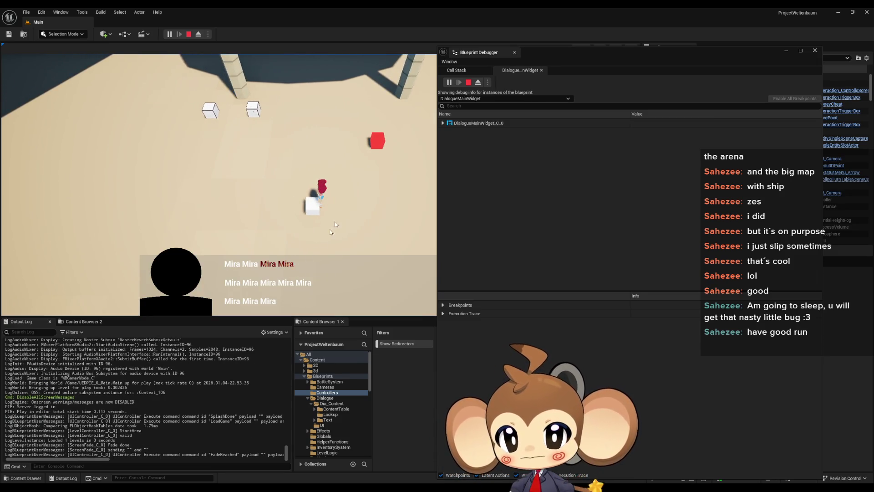
click(345, 203)
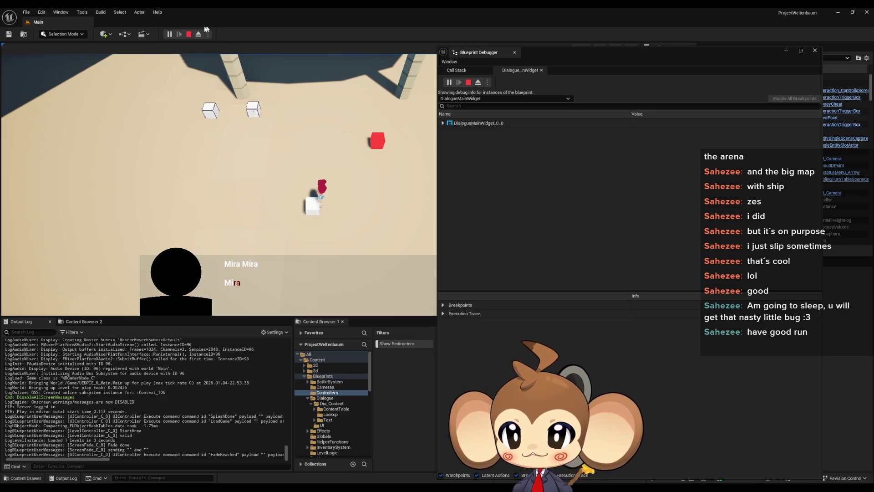
click(194, 35)
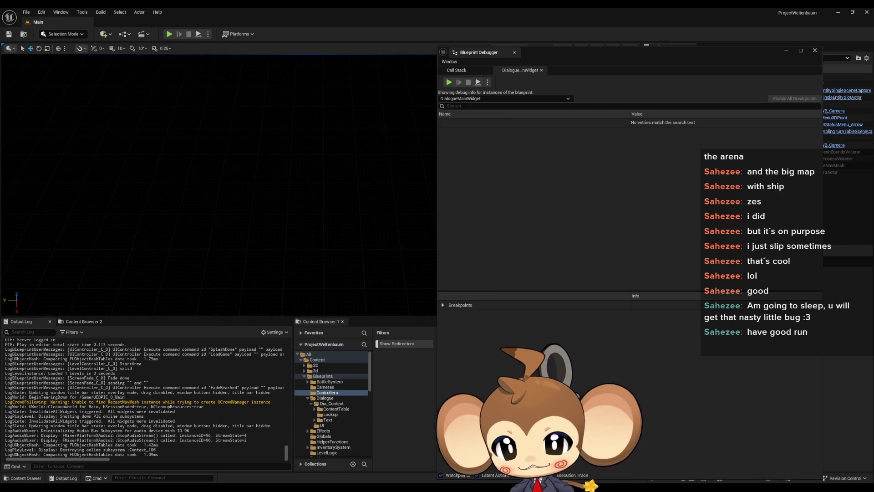
Commit the English text edit in the yes dialogue asset and save it
mouse_move(376, 464)
click(309, 452)
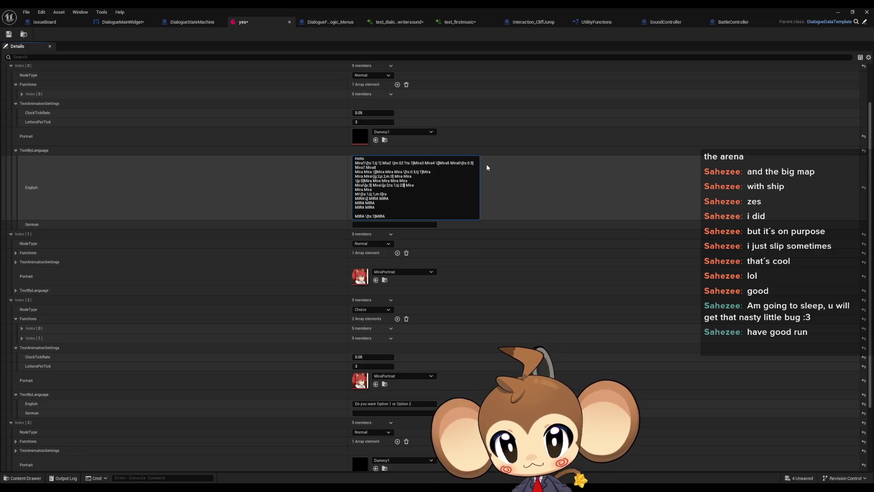
click(9, 34)
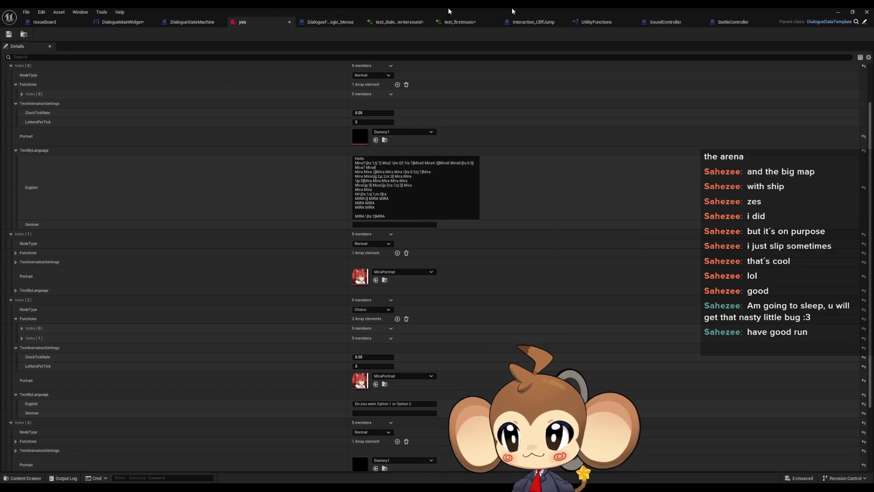
click(838, 12)
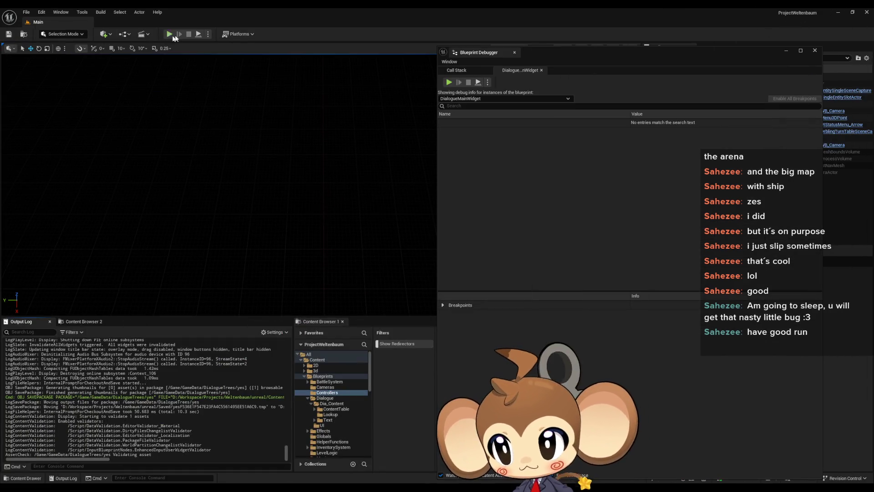
Run a quick play test, stop it, and bring the yes asset back
click(169, 35)
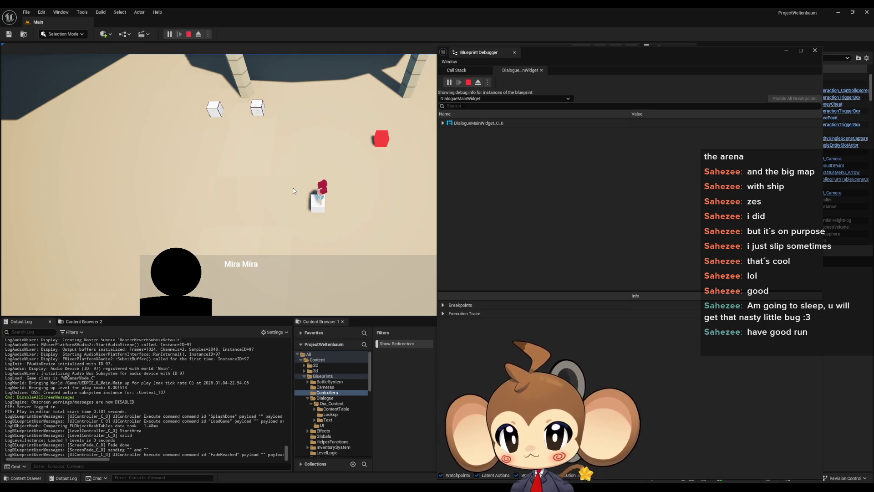
click(189, 34)
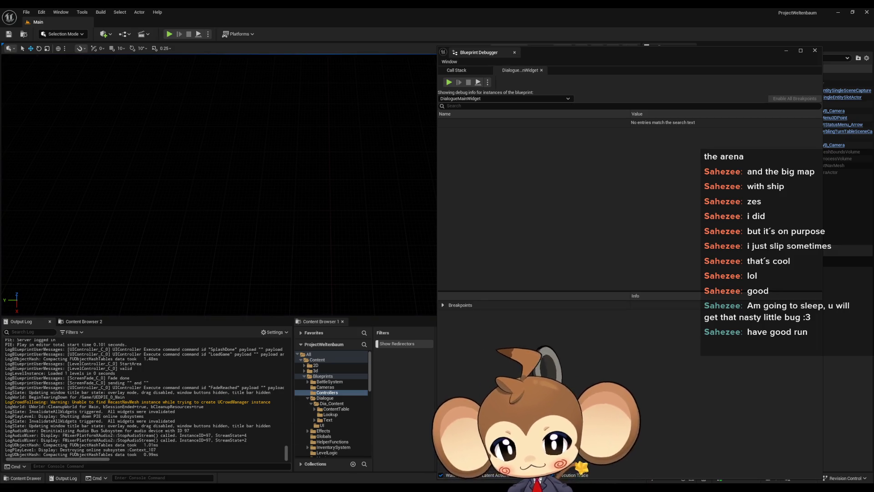
mouse_move(292, 487)
click(287, 457)
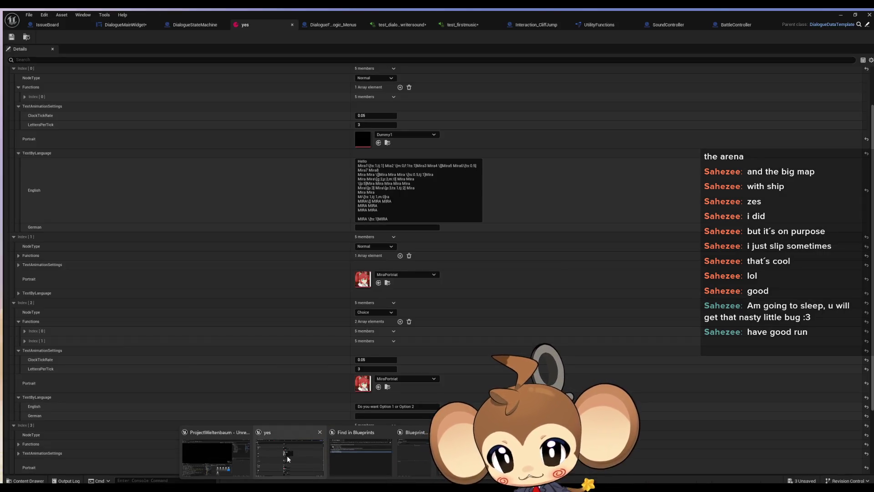
Switch to DialogueMainWidget and look over the AddNextCharacterToText graph, clearing the node selection
click(125, 25)
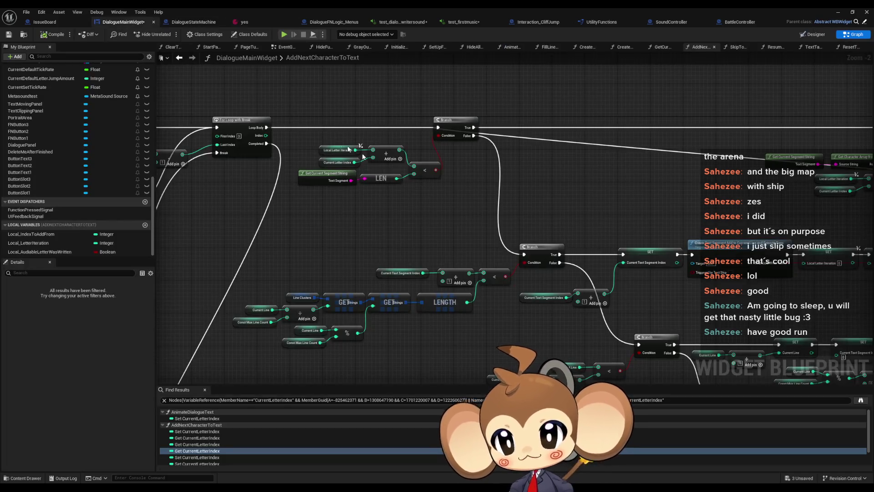
scroll(474, 201, down, 3)
scroll(413, 218, up, 2)
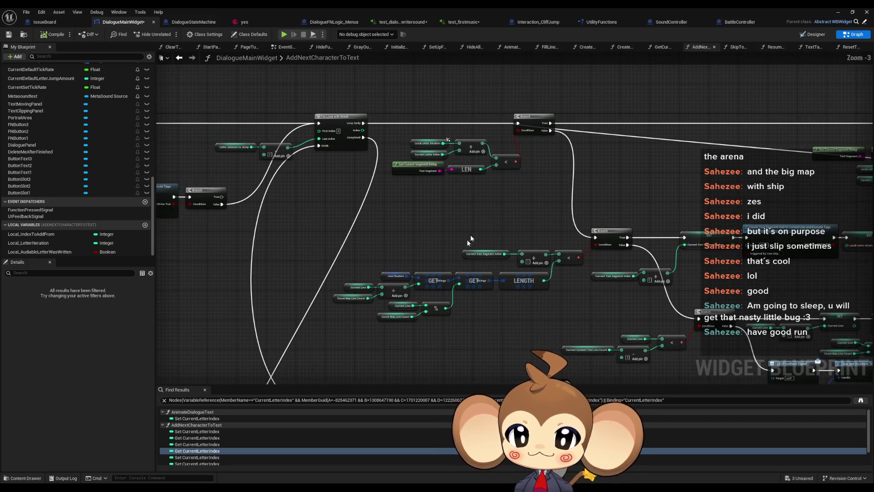
mouse_move(433, 280)
mouse_down()
mouse_move(566, 176)
mouse_move(540, 223)
mouse_up()
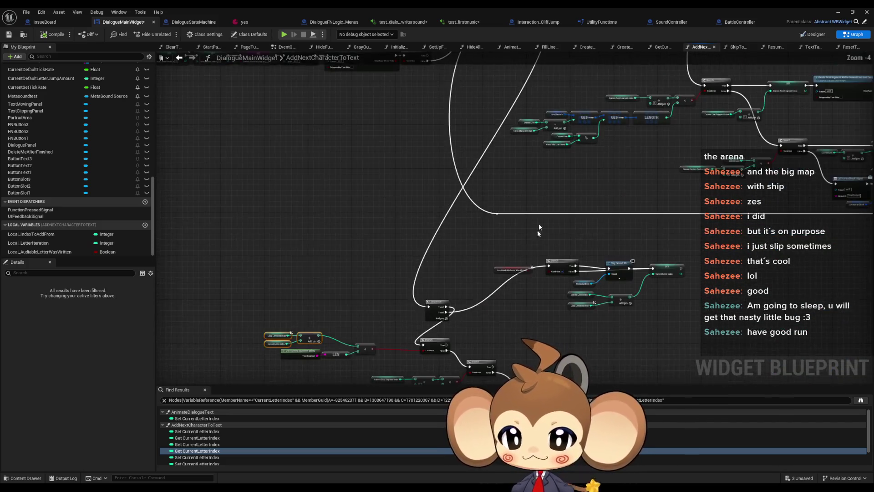
scroll(542, 210, down, 1)
scroll(399, 221, up, 3)
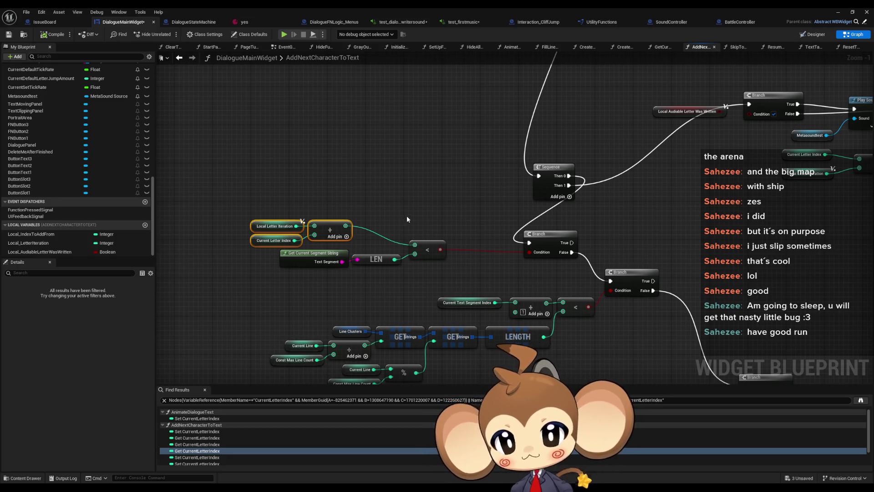
click(406, 215)
scroll(404, 212, down, 5)
scroll(365, 228, up, 3)
scroll(384, 185, up, 1)
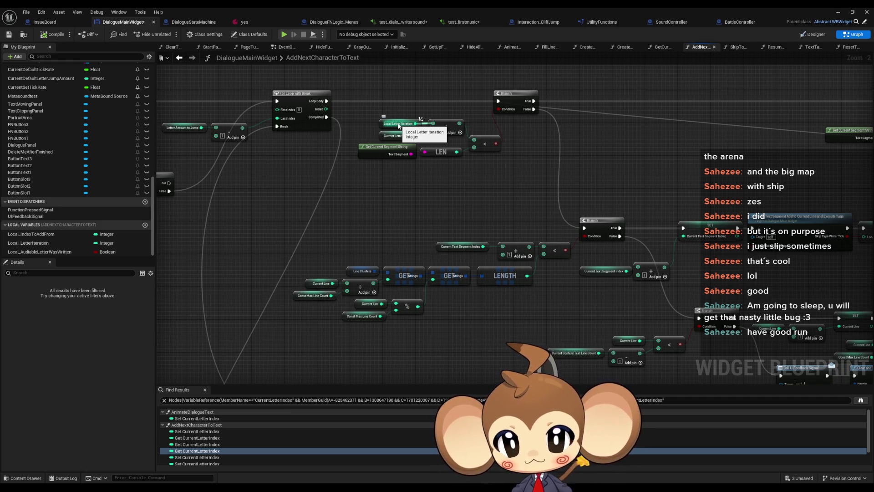
scroll(365, 198, down, 3)
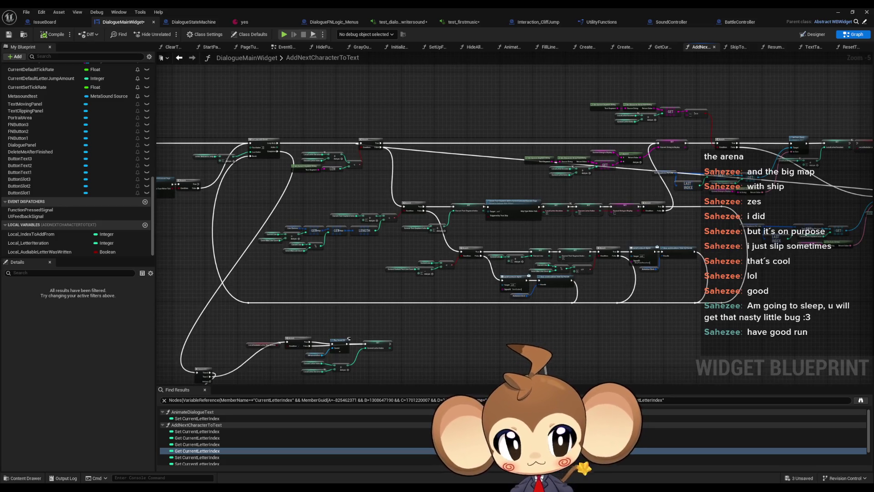
Centre the view on the Branch nodes and nudge one Branch slightly left and down
drag(841, 135, 787, 144)
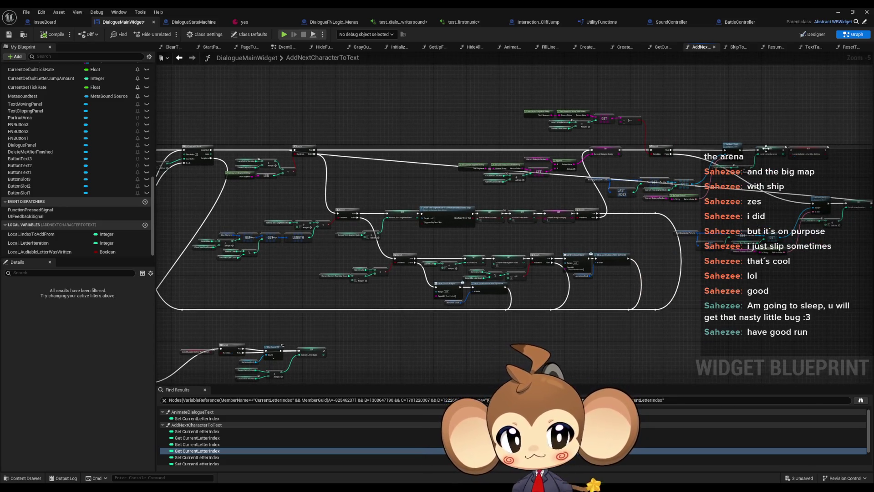
scroll(741, 152, up, 1)
scroll(522, 285, up, 1)
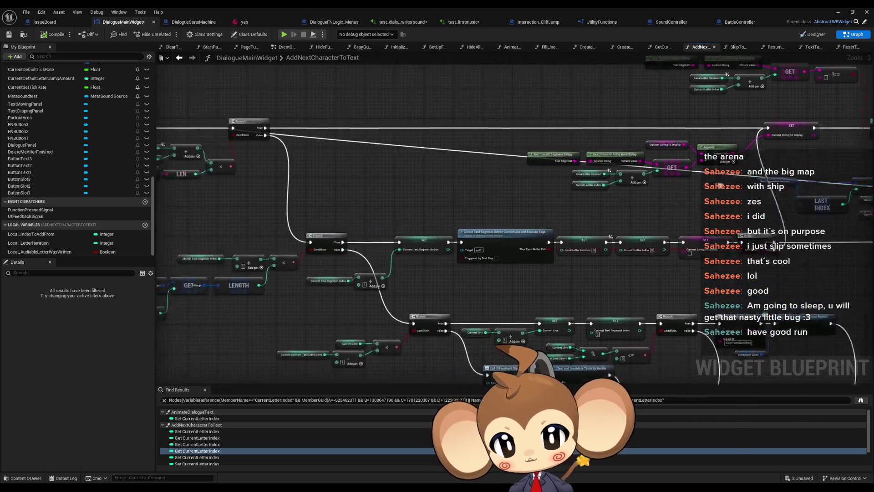
scroll(523, 284, down, 3)
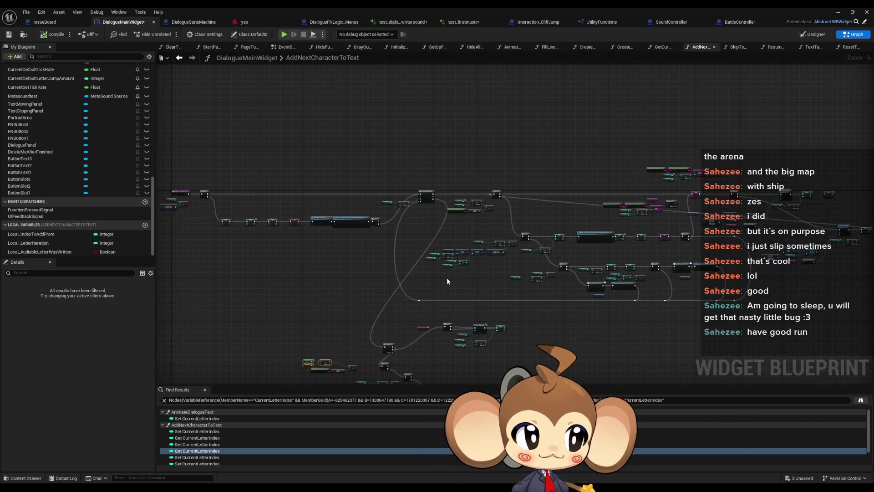
drag(427, 306, 494, 234)
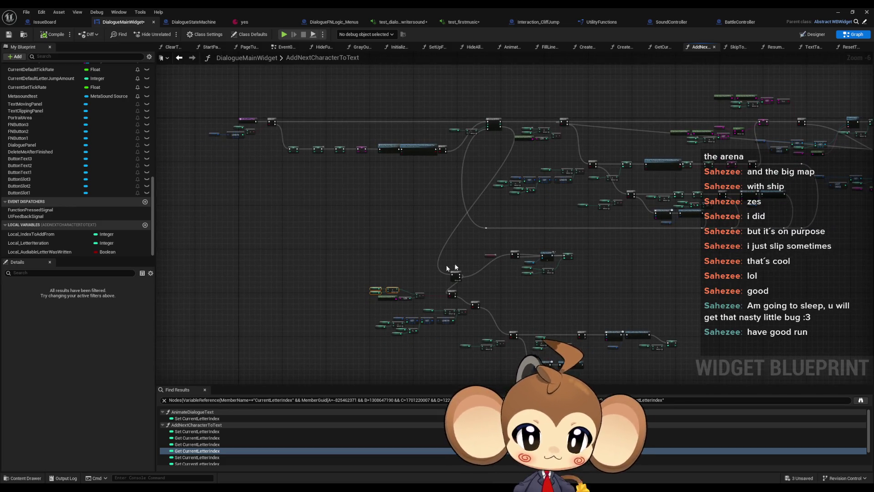
scroll(419, 294, up, 4)
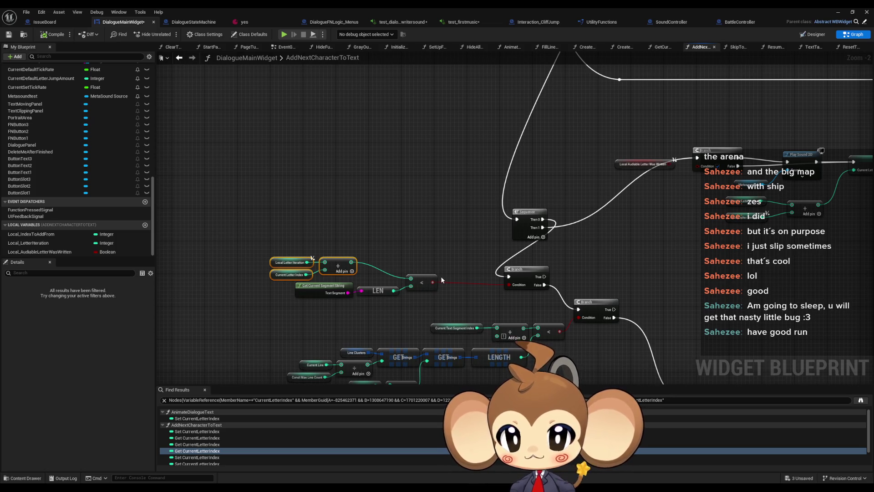
mouse_move(440, 273)
mouse_down()
mouse_move(417, 218)
mouse_move(383, 235)
mouse_move(288, 192)
mouse_up()
drag(423, 219, 439, 217)
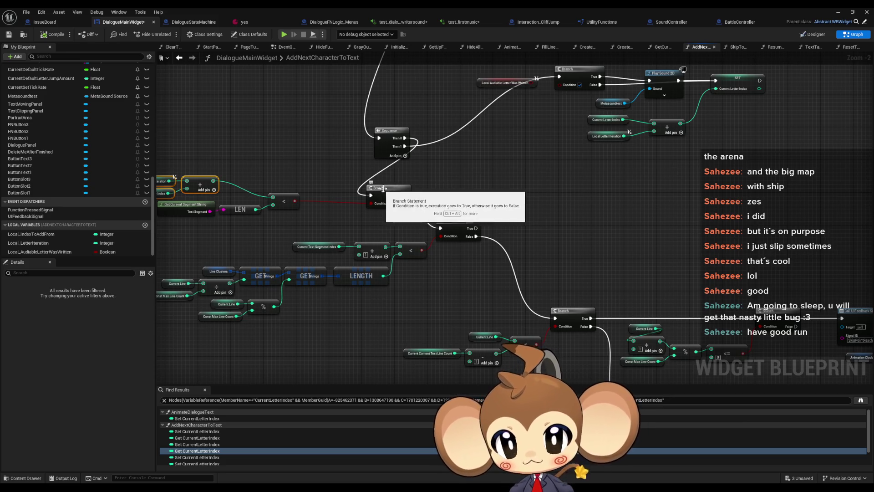
mouse_move(399, 188)
mouse_down()
mouse_move(371, 199)
mouse_move(393, 197)
mouse_up()
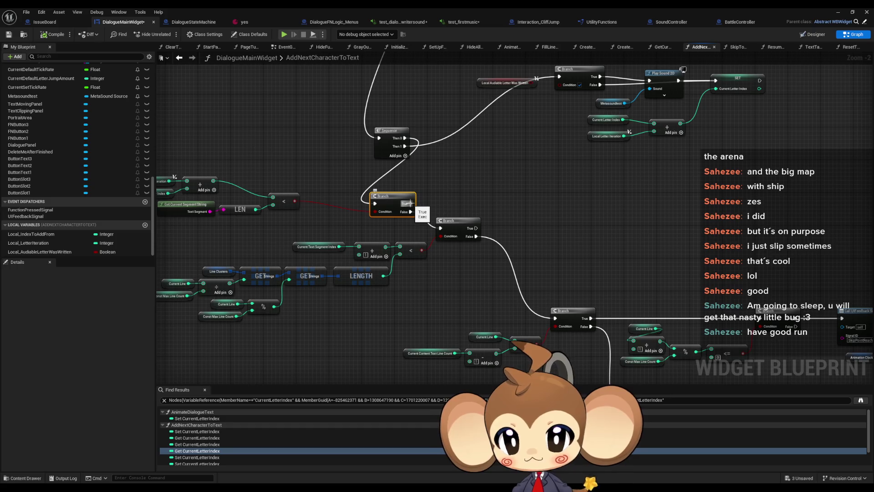
Add a cleared Print String on the upper Branch's True output and a copy with 2 on False
mouse_move(409, 203)
mouse_down()
mouse_move(452, 197)
mouse_move(450, 180)
mouse_up()
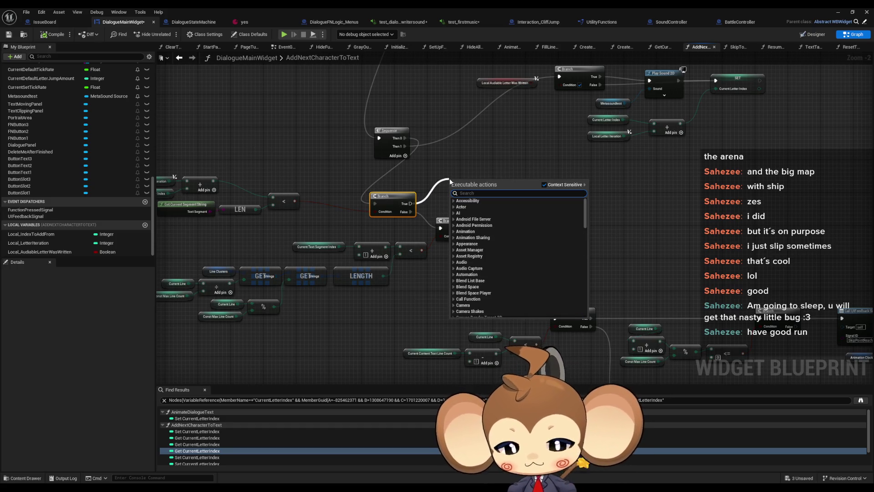
text(print)
key(Return)
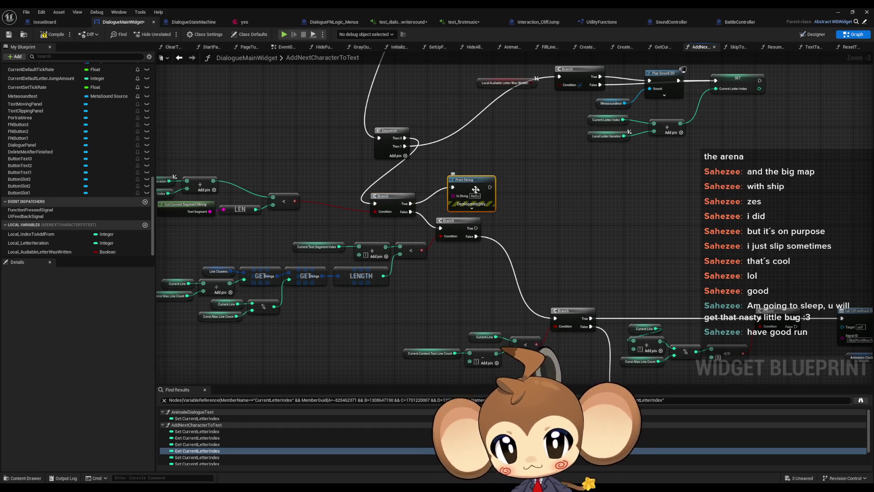
drag(475, 189, 471, 164)
double_click(468, 171)
key(BackSpace)
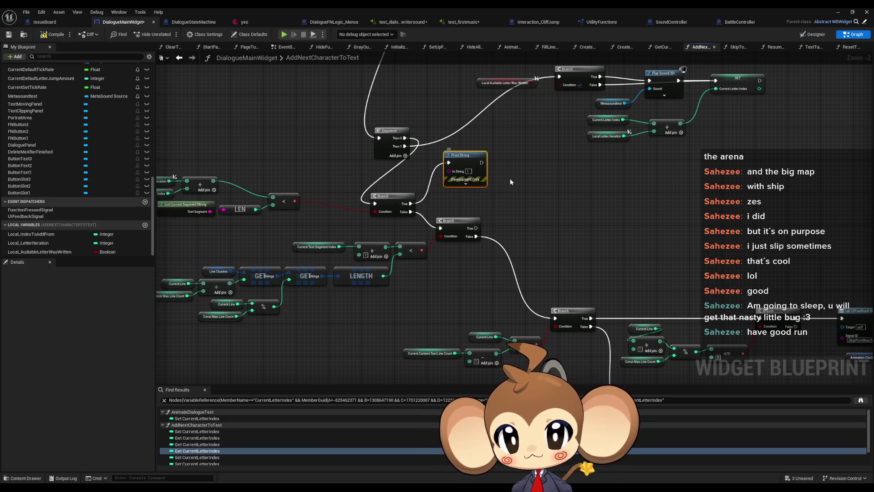
key(ctrl+c)
key(ctrl+v)
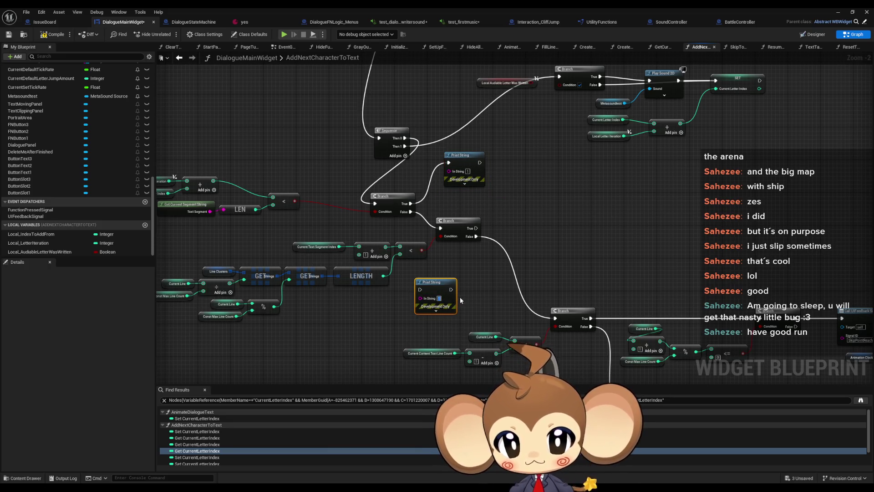
text(2)
mouse_move(420, 289)
mouse_down()
mouse_move(411, 212)
mouse_move(455, 278)
mouse_move(453, 289)
mouse_up()
Add Print Strings 3 and 4 on the middle Branch's True and False outputs
drag(476, 228, 542, 217)
text(print)
key(Return)
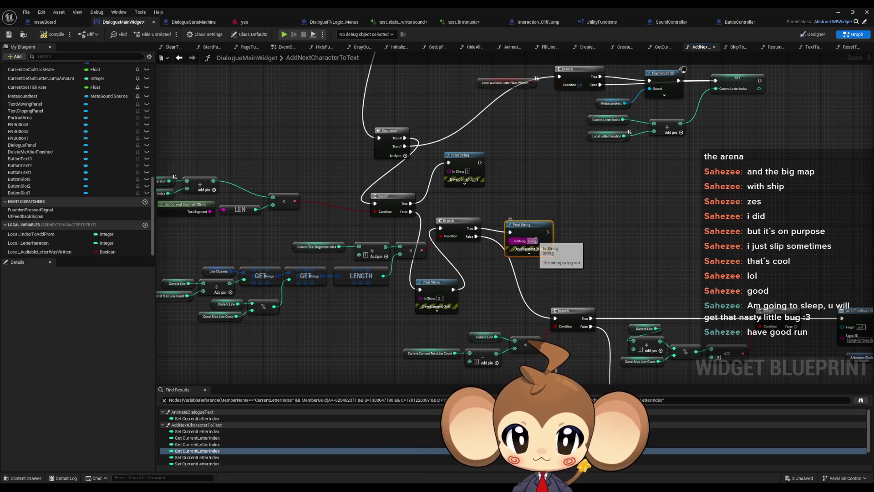
text(3)
drag(476, 236, 497, 276)
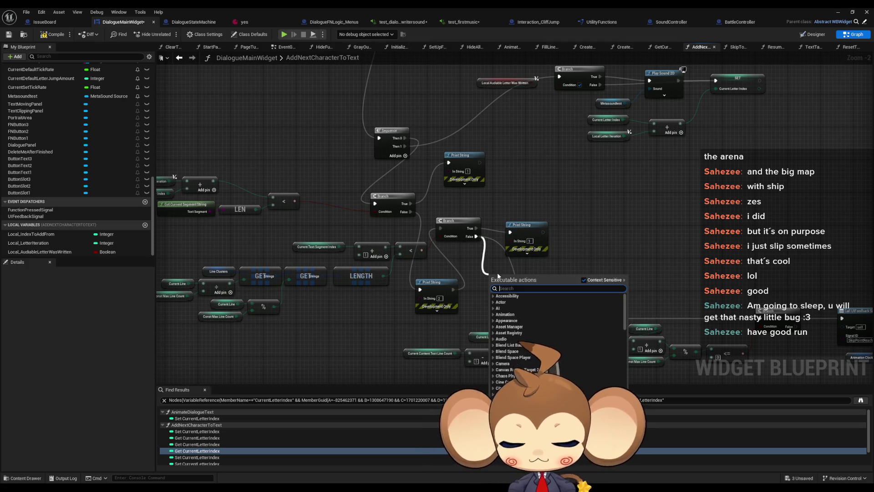
text(print)
key(Return)
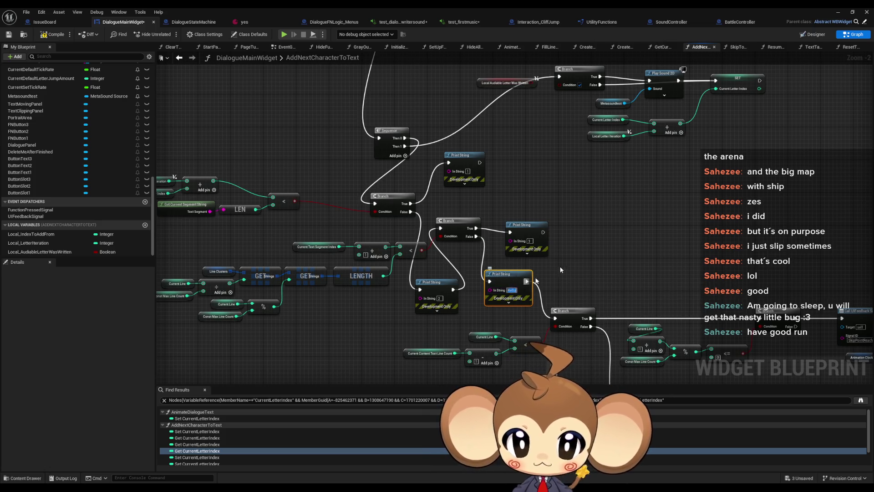
text(4)
drag(560, 266, 475, 229)
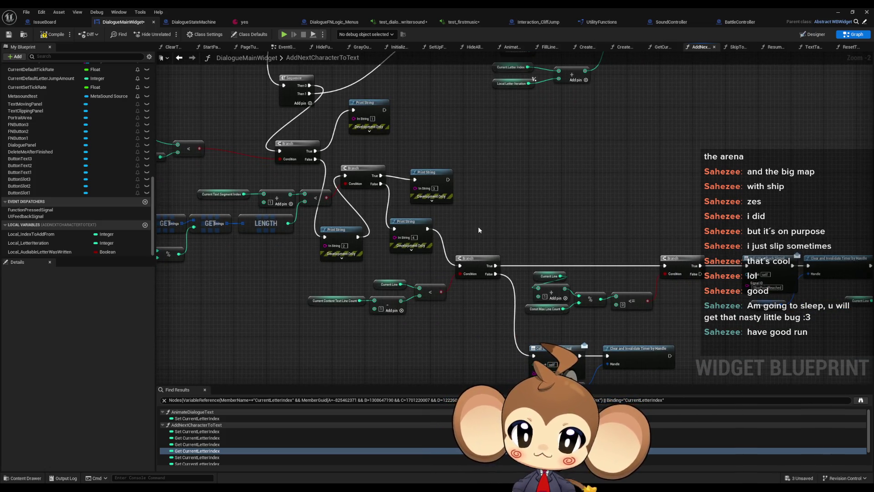
Add Print Strings 5 and 6 on the lower Branch's True and False outputs
drag(495, 266, 537, 220)
text(pri)
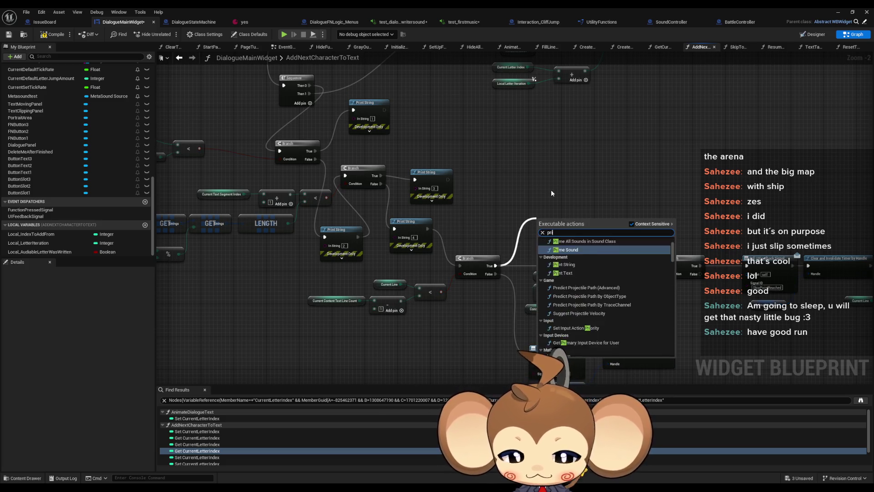
text(nt)
key(Return)
text(5)
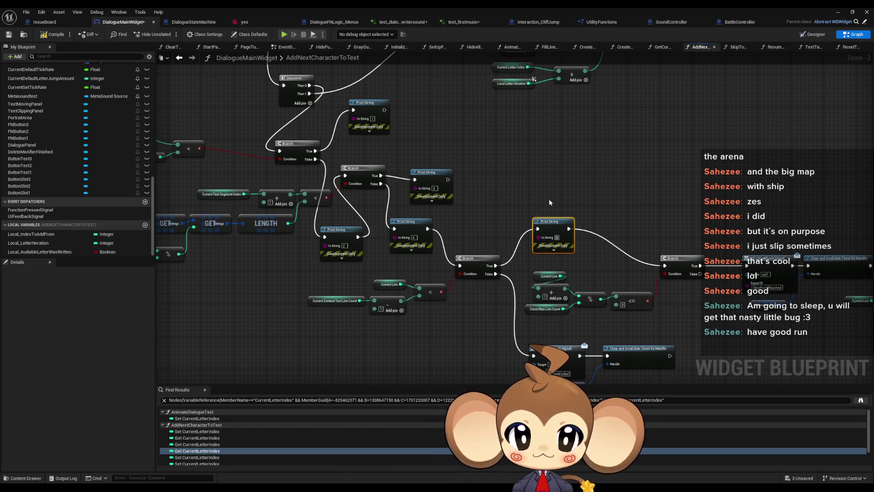
key(ctrl+c)
key(ctrl+v)
mouse_move(495, 274)
mouse_down()
mouse_move(474, 336)
mouse_move(534, 356)
mouse_up()
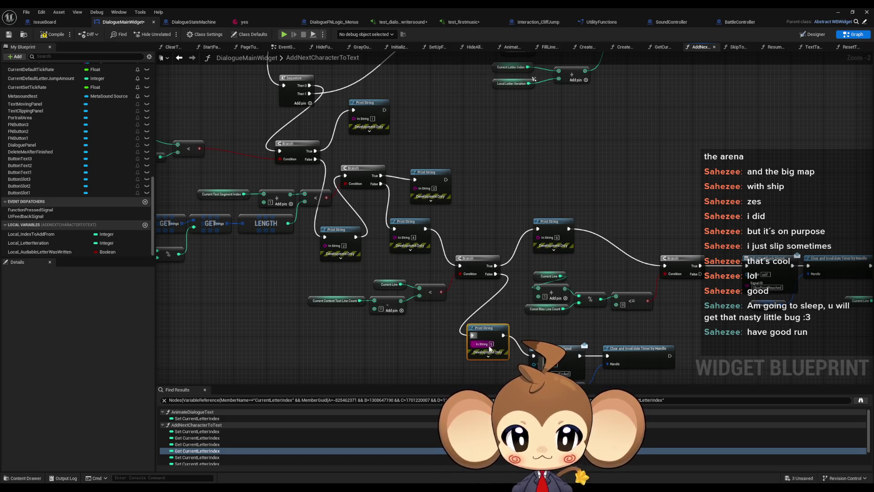
text(6)
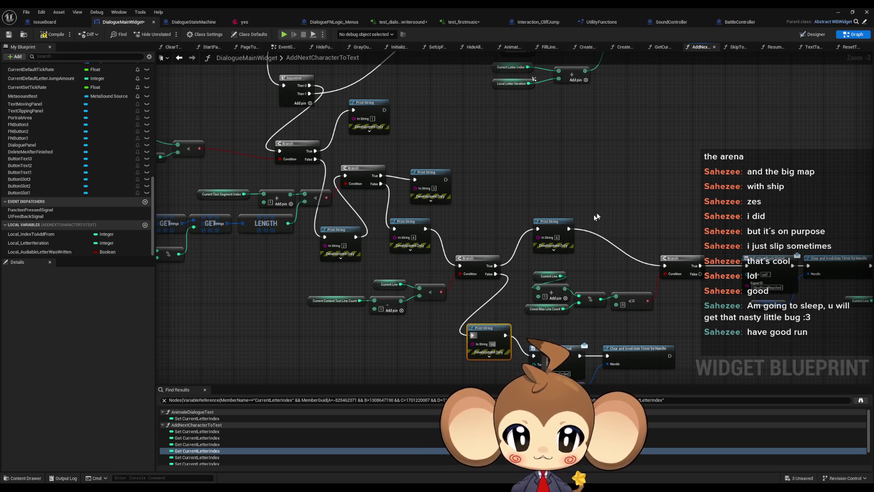
key(Home)
key(Delete)
click(596, 217)
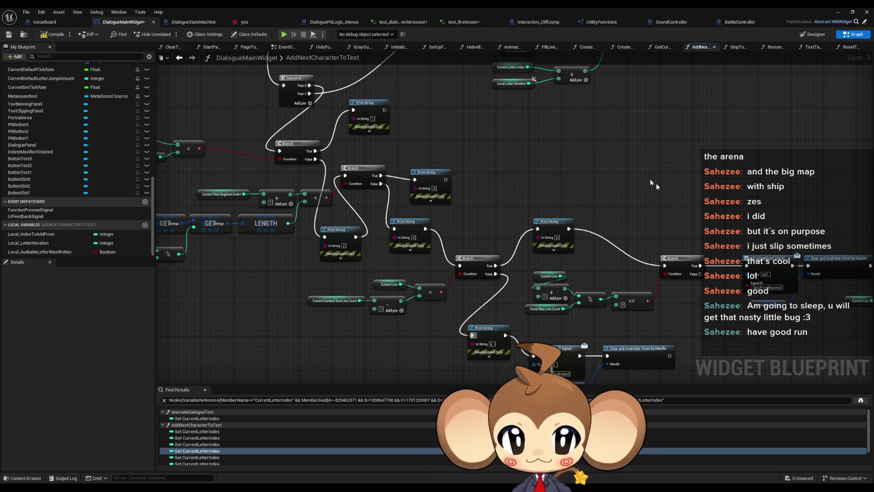
Add Print Strings 7 and 8 on the last Branch's True and False outputs
drag(651, 182, 515, 174)
drag(565, 259, 571, 210)
text(print)
key(Return)
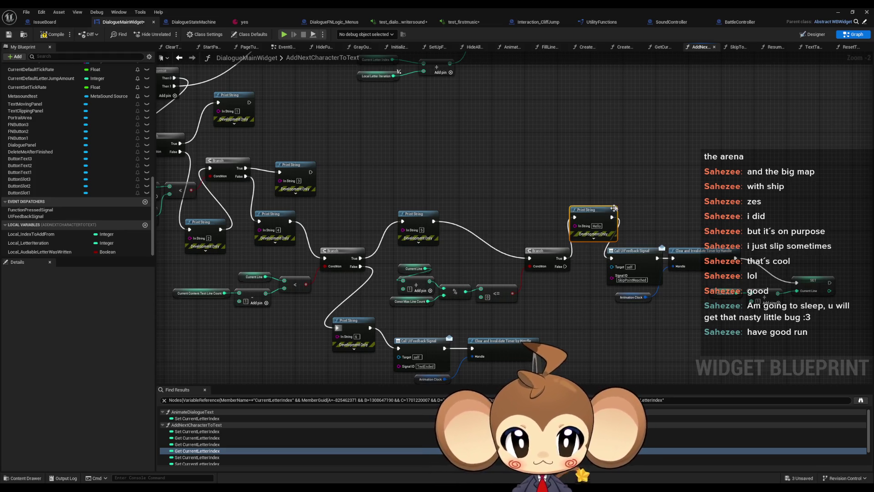
click(597, 226)
text(7)
click(594, 196)
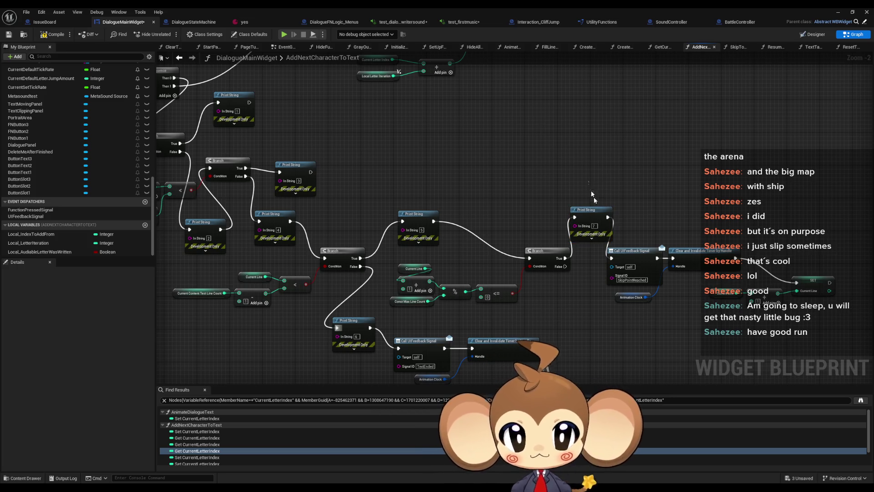
key(ctrl+v)
drag(565, 267, 572, 308)
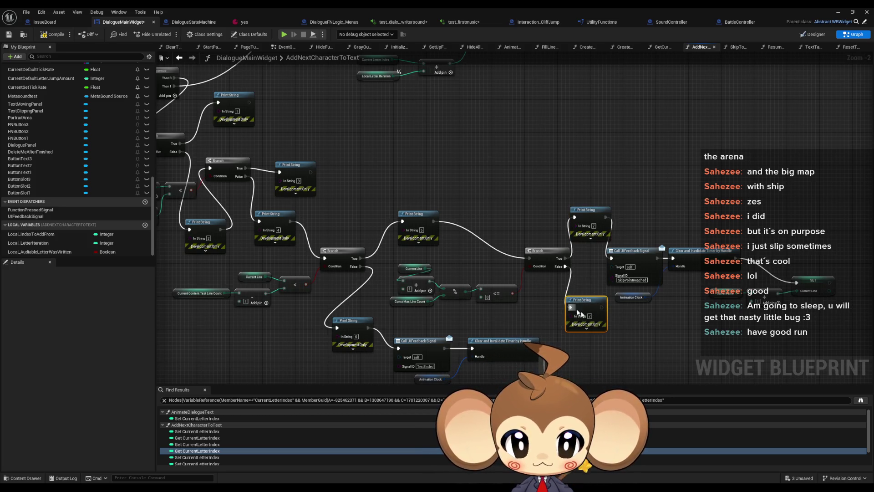
click(591, 316)
text(8)
click(611, 354)
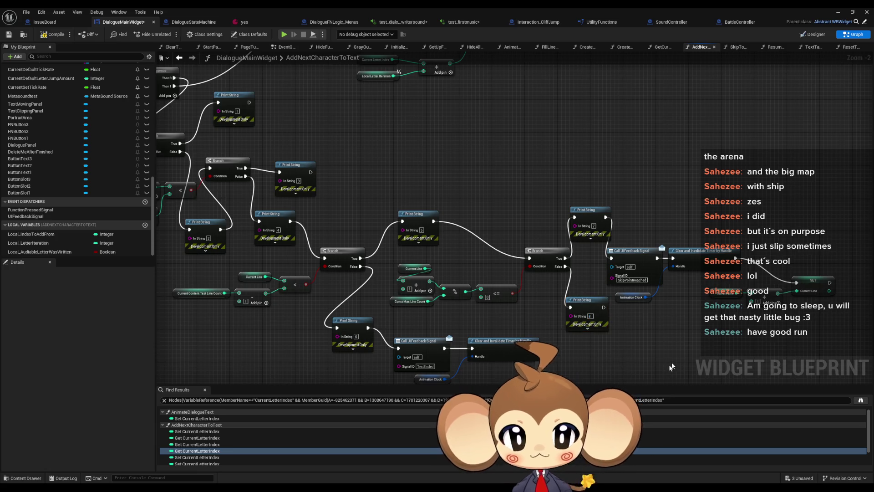
key(alt+Tab)
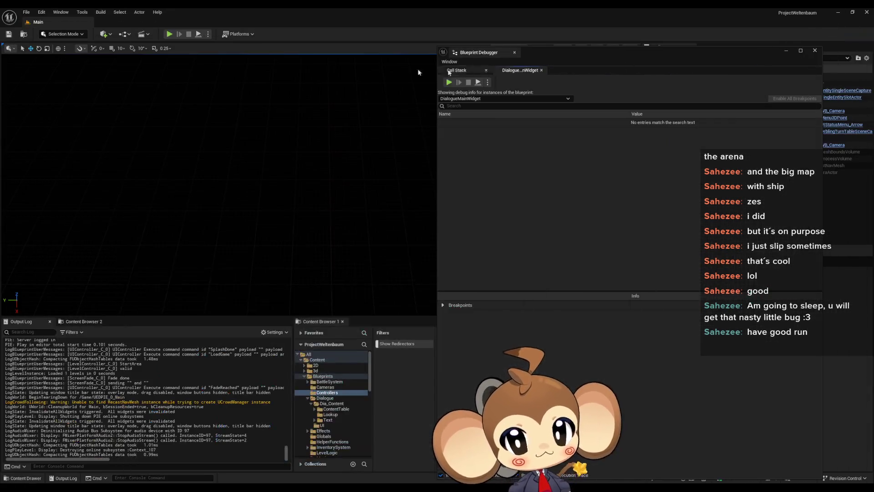
Start a play test, clear the Output Log, advance the dialogue, then pause and stop
click(167, 34)
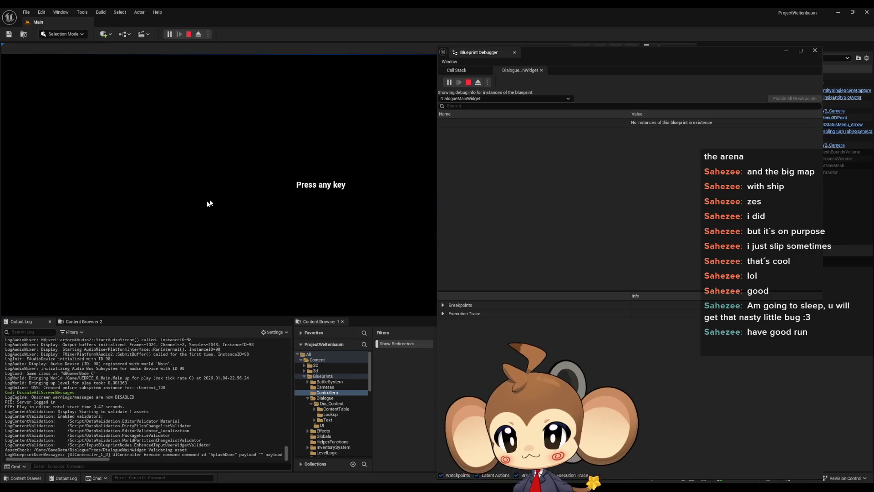
key(Return)
key(Return)
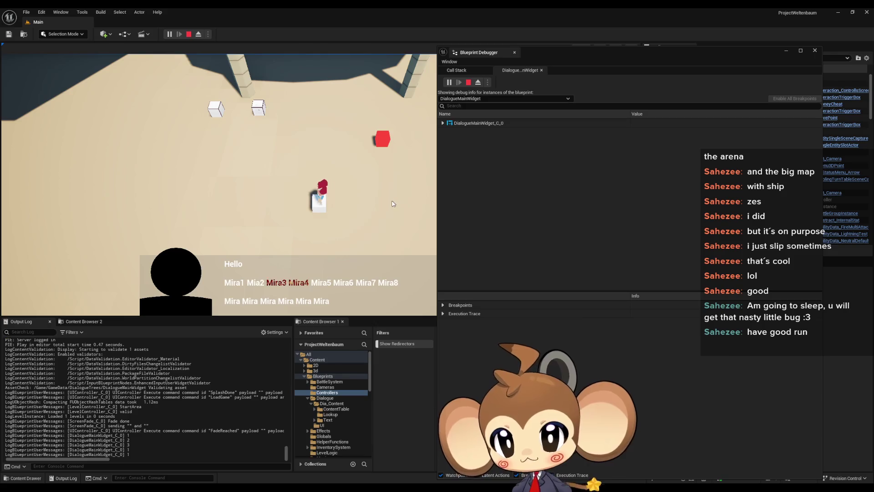
right_click(162, 357)
click(209, 370)
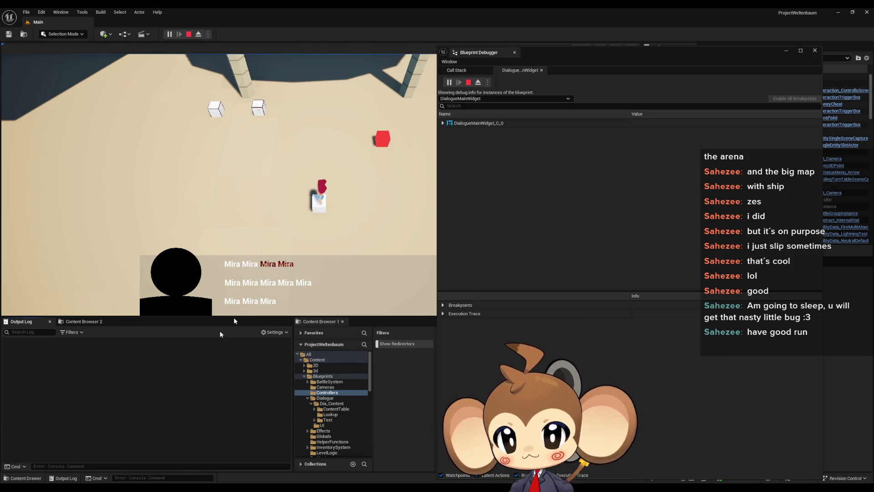
click(341, 215)
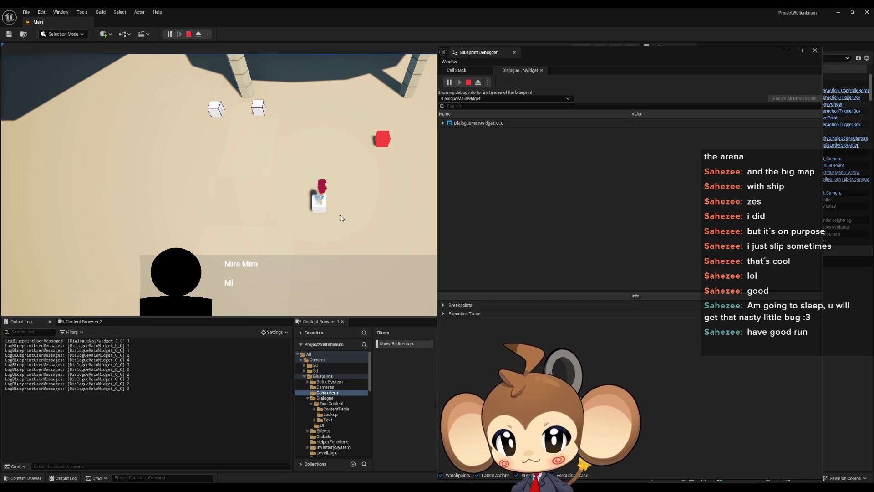
click(169, 35)
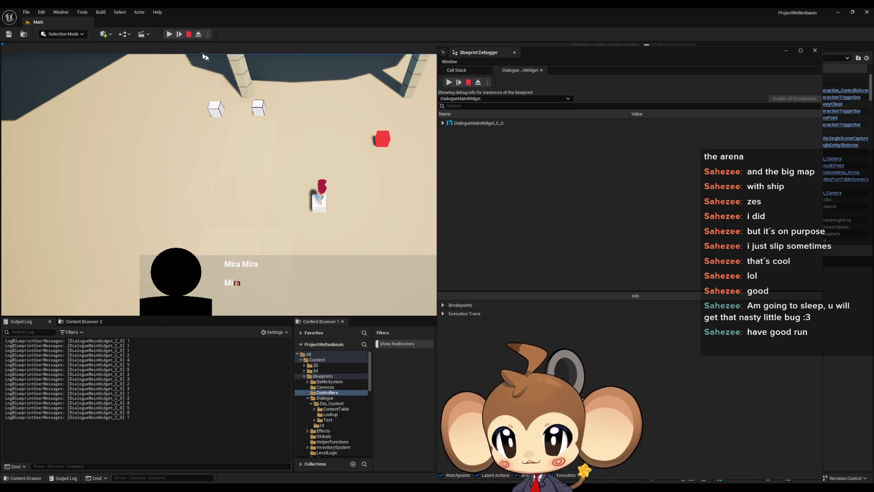
click(189, 35)
Replay with Load Game, pause mid-dialogue to check the numbered debug prints, then stop
click(169, 34)
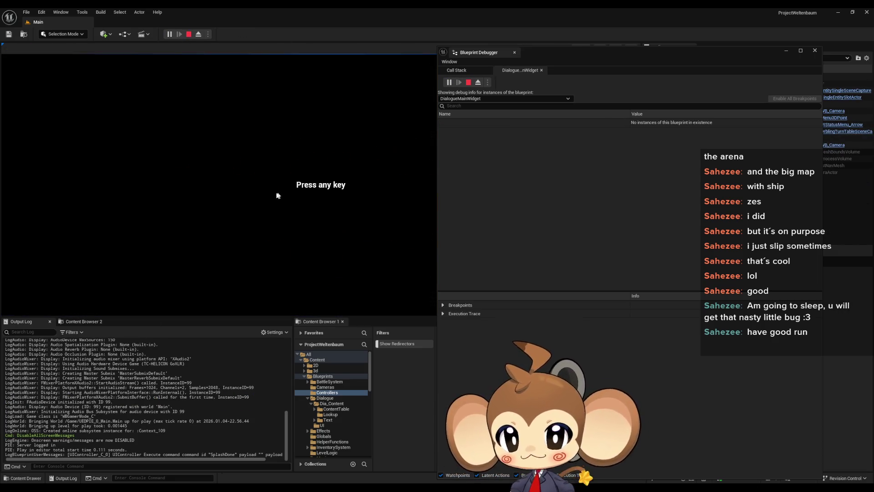
click(124, 266)
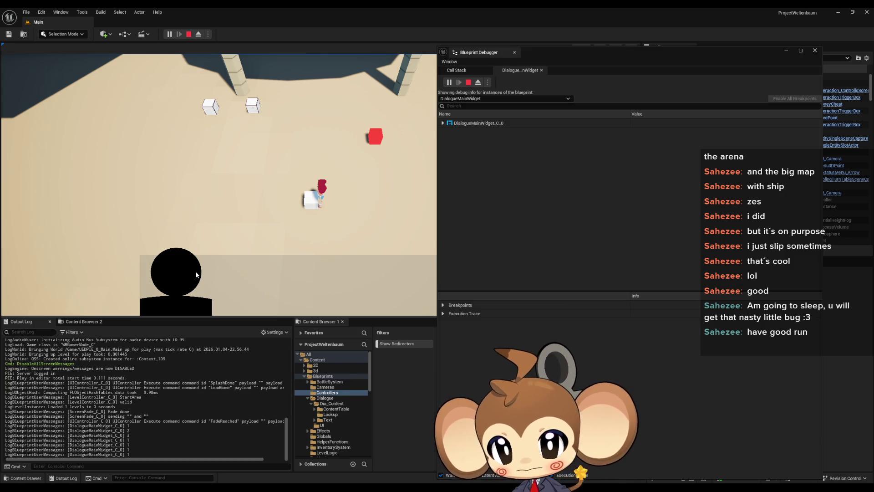
click(171, 37)
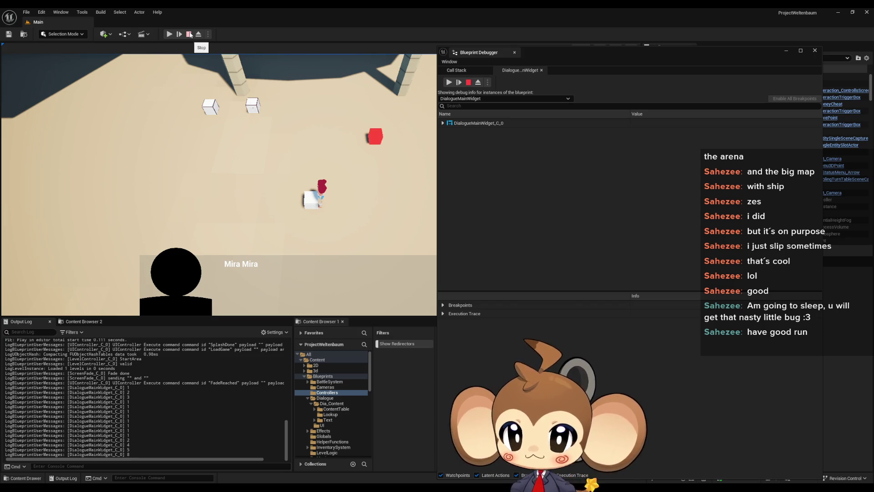
click(190, 34)
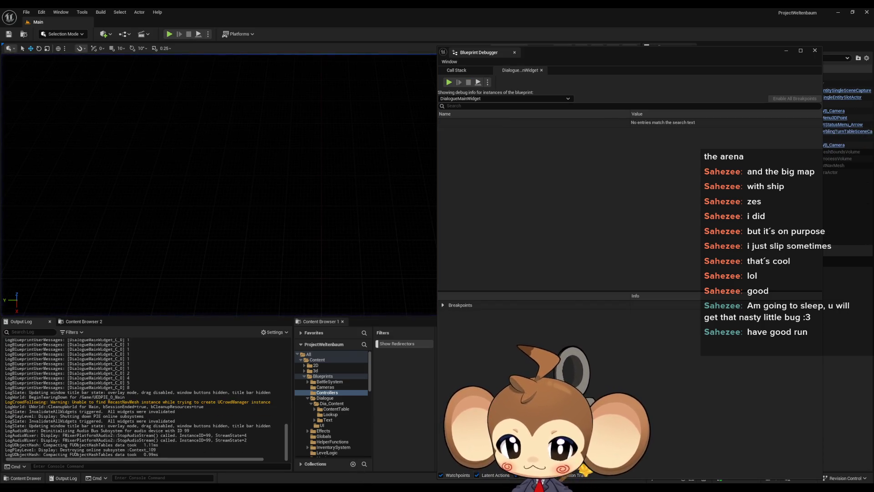
click(306, 458)
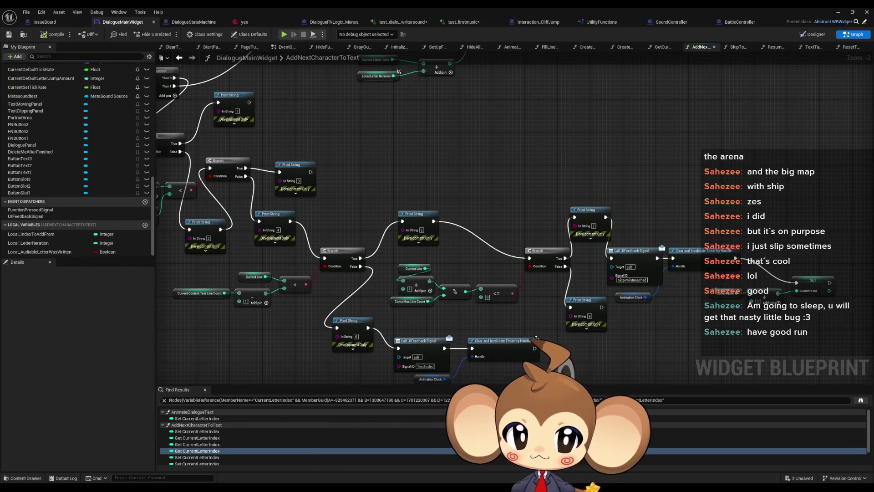
Pan the graph to view the numbered Print String chain, then return to the level editor
drag(594, 349, 600, 306)
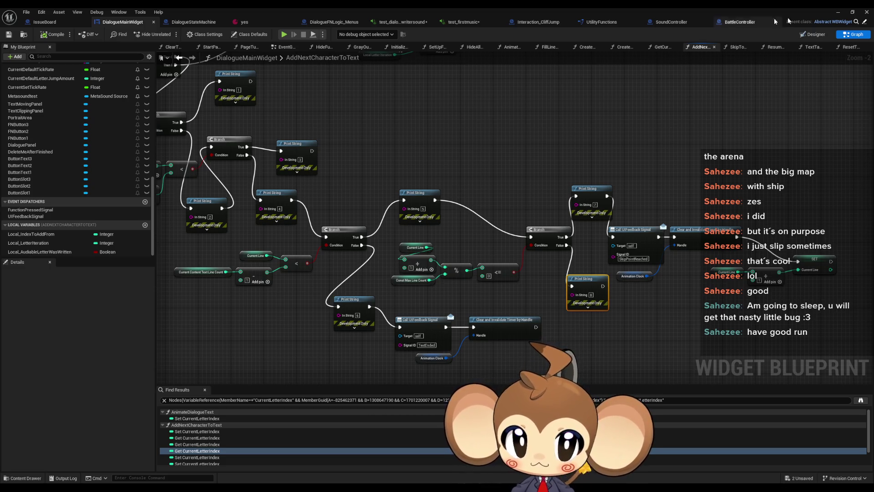
key(Escape)
Run another play test past the title screen, clear the Output Log twice, then stop it
click(168, 35)
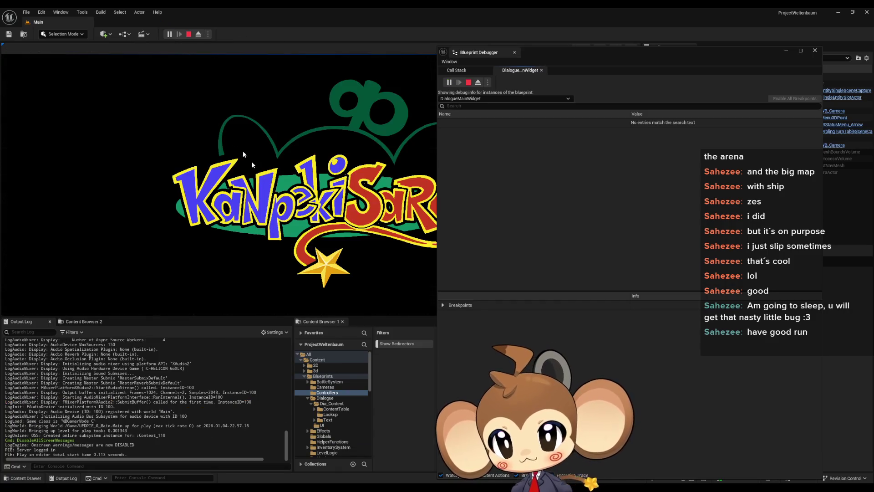
key(space)
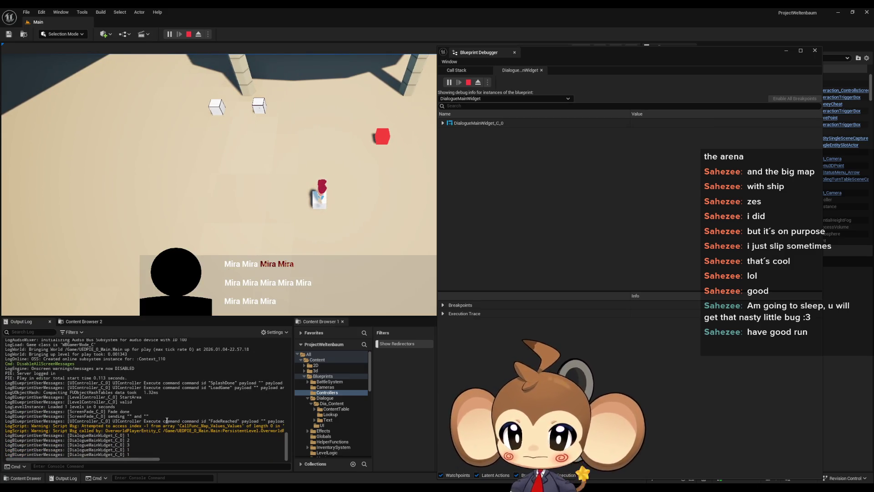
right_click(163, 333)
click(190, 340)
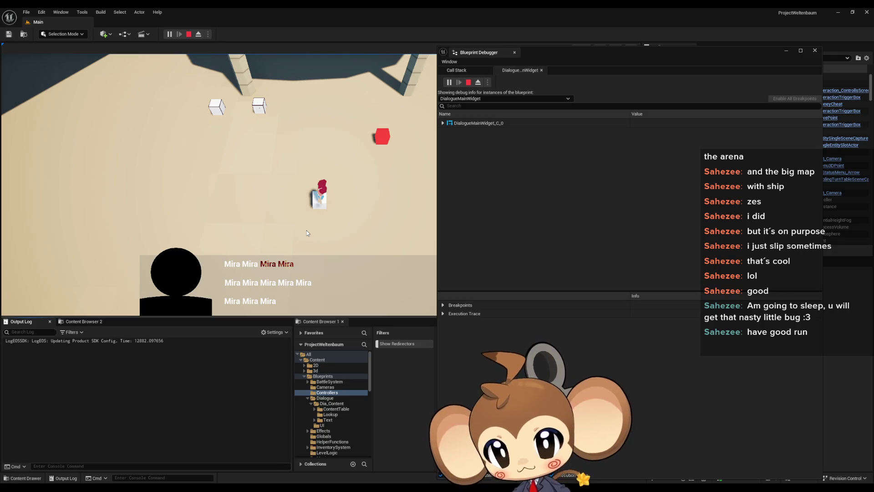
right_click(189, 366)
click(219, 374)
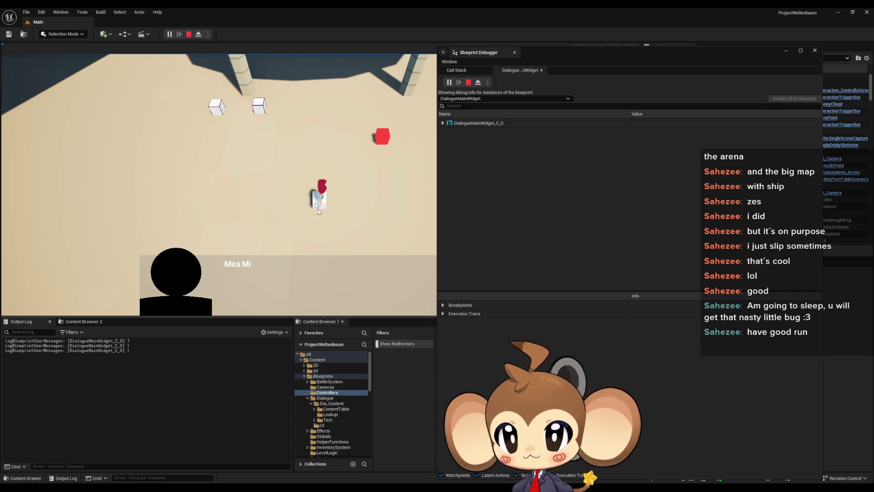
click(193, 35)
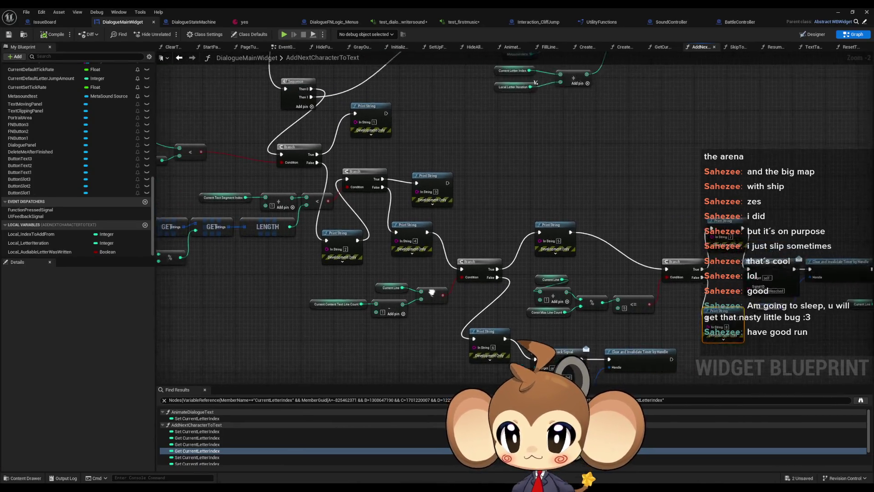
Pan back to Print Strings 2 and 3 and select the Current Text Segment Index getter
drag(432, 293, 474, 309)
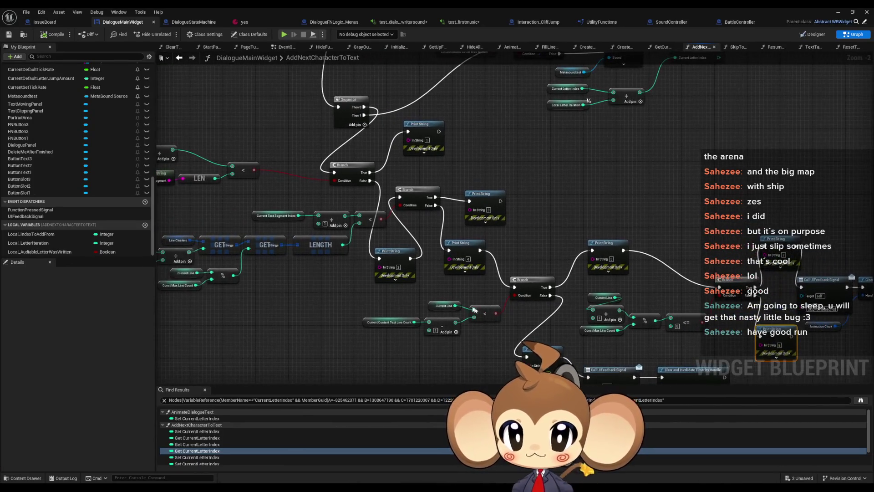
click(403, 246)
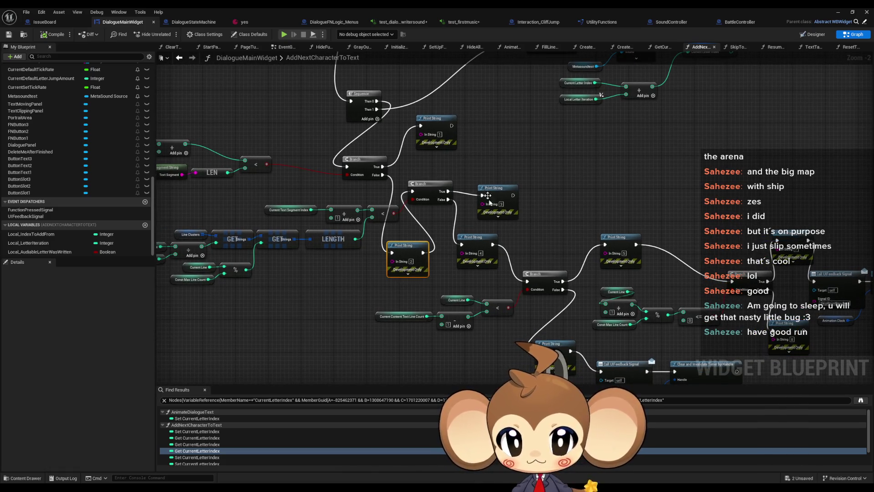
click(498, 189)
drag(419, 259, 520, 251)
click(390, 202)
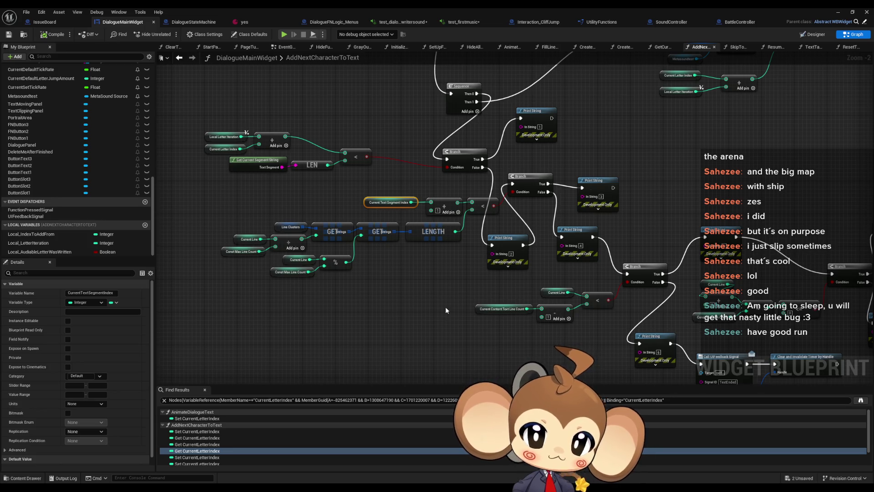
right_click(368, 205)
mouse_move(393, 276)
mouse_move(431, 269)
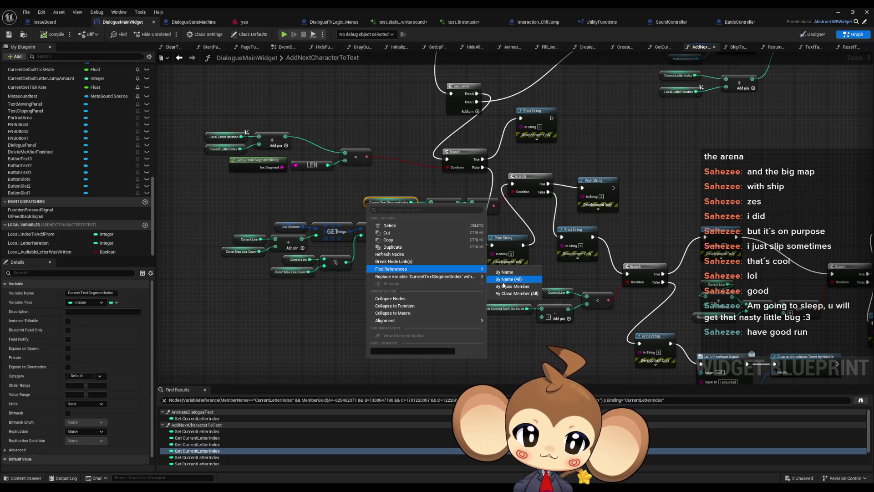
click(505, 287)
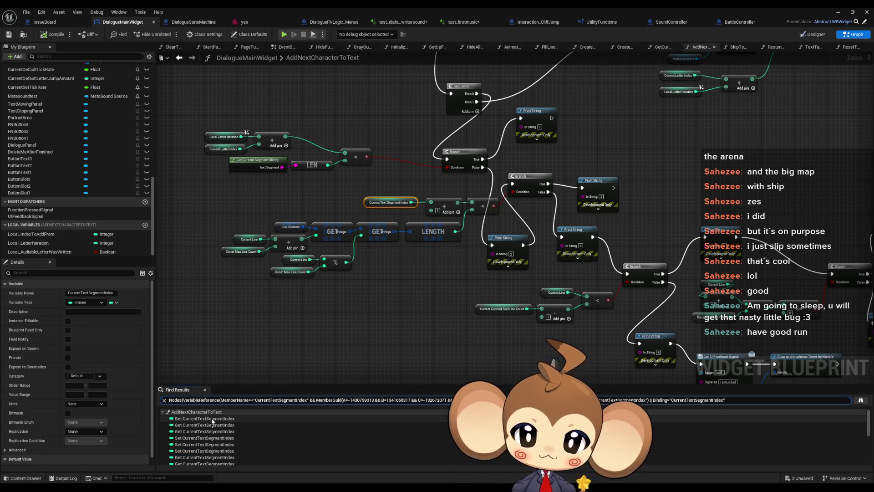
scroll(200, 431, down, 1)
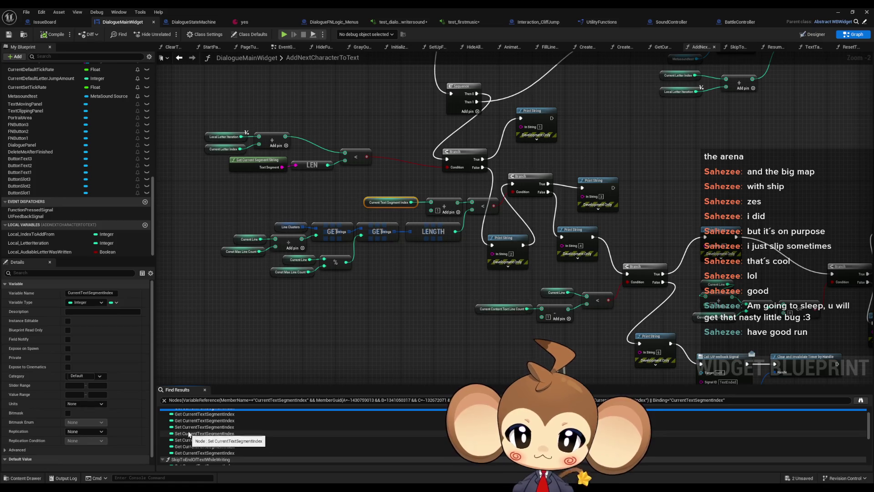
click(190, 429)
click(189, 434)
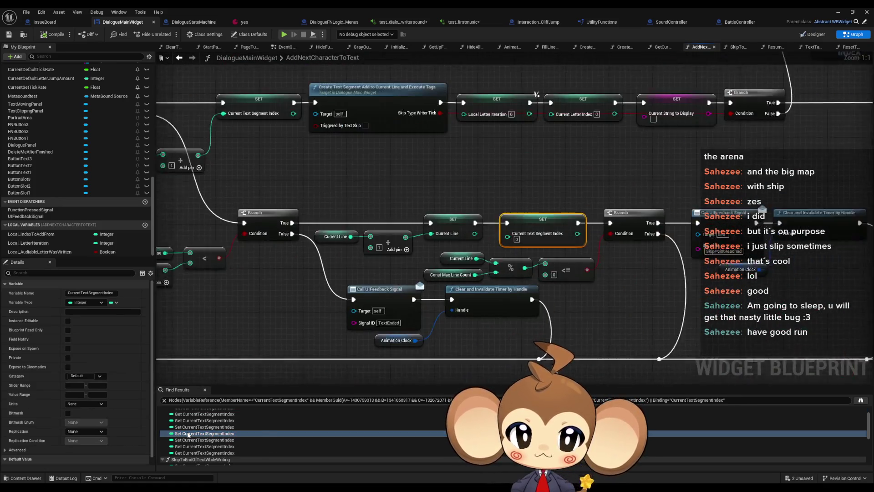
click(189, 440)
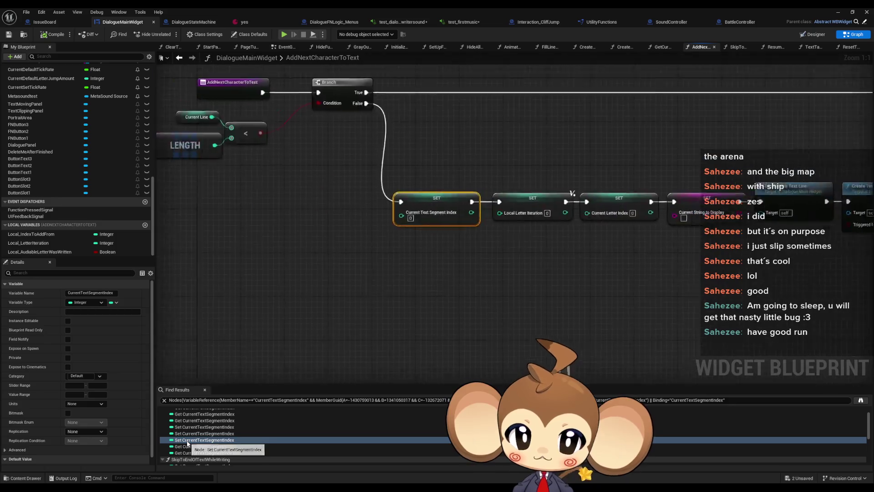
scroll(459, 259, down, 6)
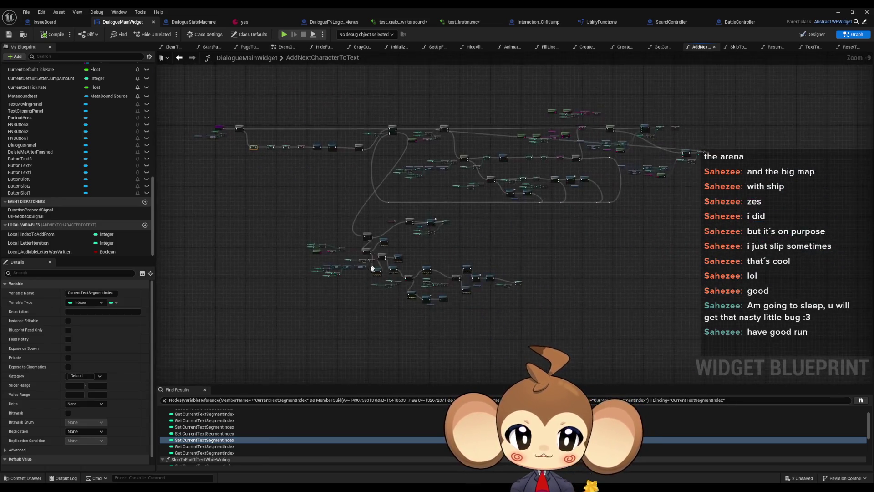
scroll(473, 224, up, 2)
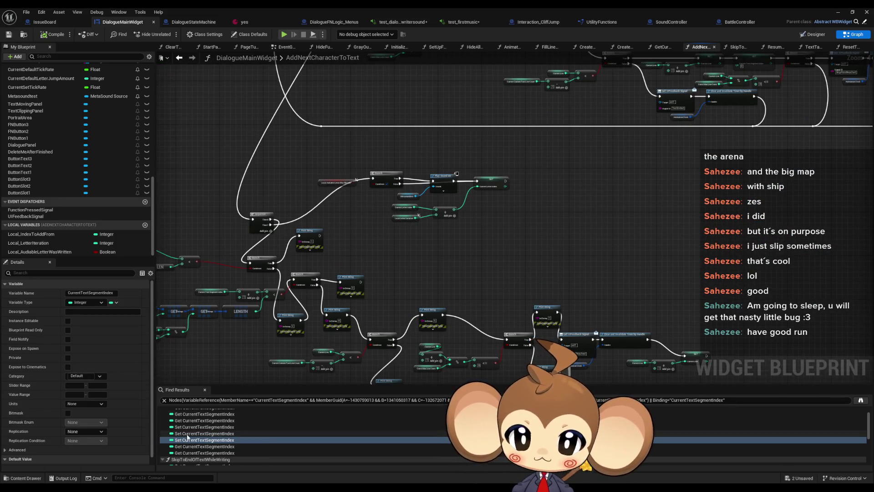
click(188, 434)
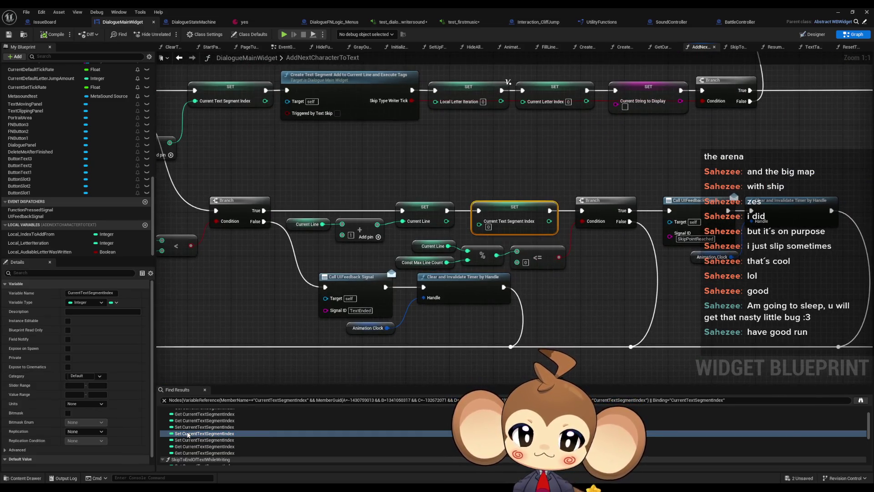
click(190, 427)
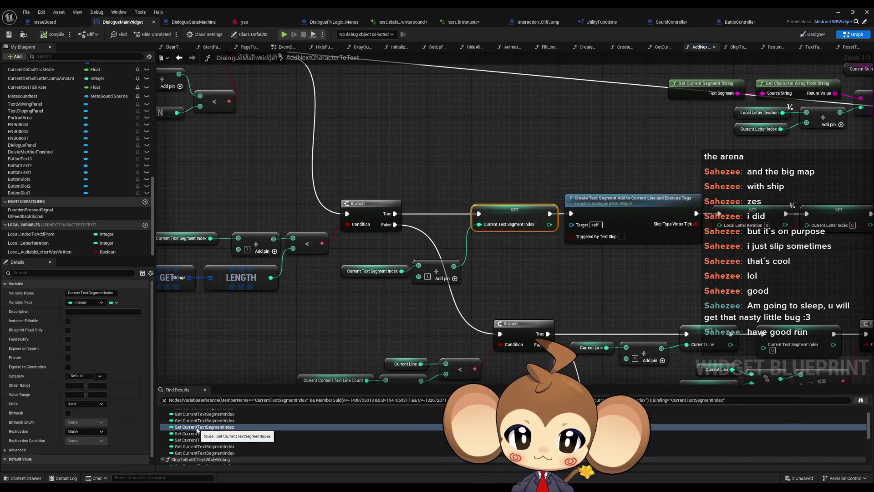
drag(384, 250, 466, 250)
scroll(449, 297, down, 4)
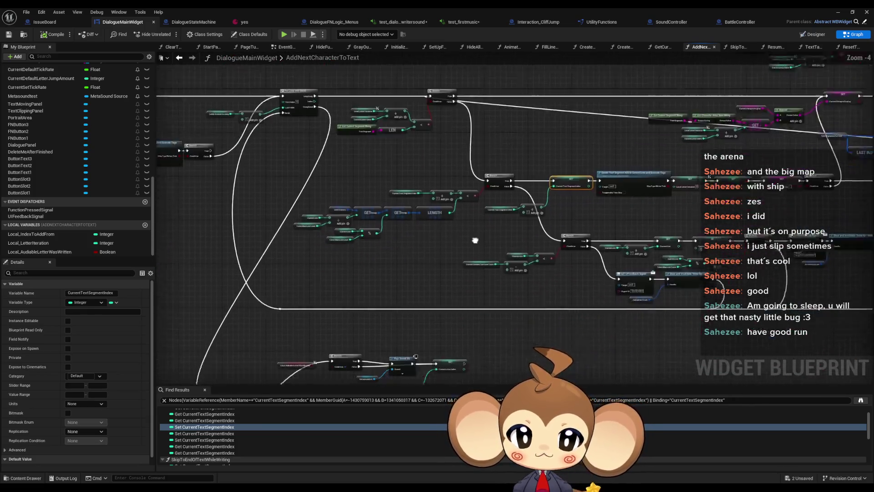
mouse_move(449, 292)
mouse_down()
mouse_move(445, 206)
mouse_move(415, 241)
mouse_move(416, 232)
mouse_move(320, 288)
mouse_up()
scroll(320, 288, up, 3)
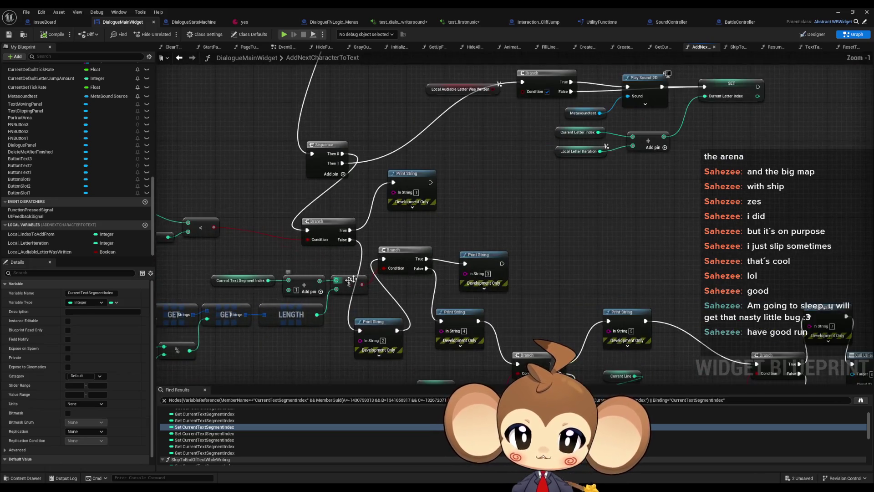
scroll(405, 304, down, 3)
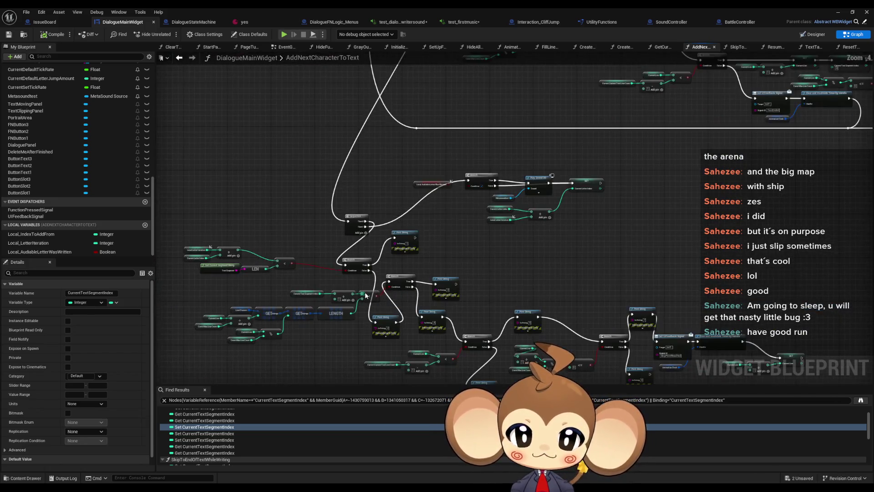
scroll(369, 316, up, 1)
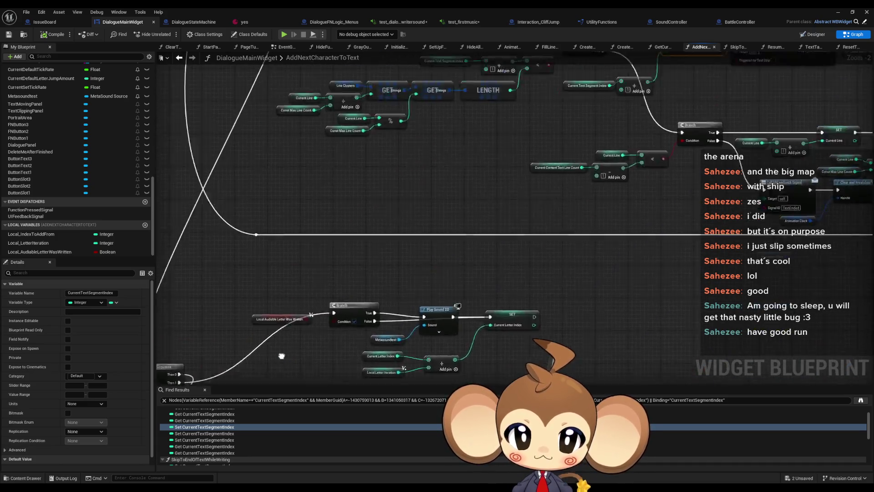
scroll(369, 315, up, 1)
mouse_move(320, 376)
mouse_down()
mouse_move(429, 248)
mouse_move(457, 281)
mouse_move(336, 352)
mouse_up()
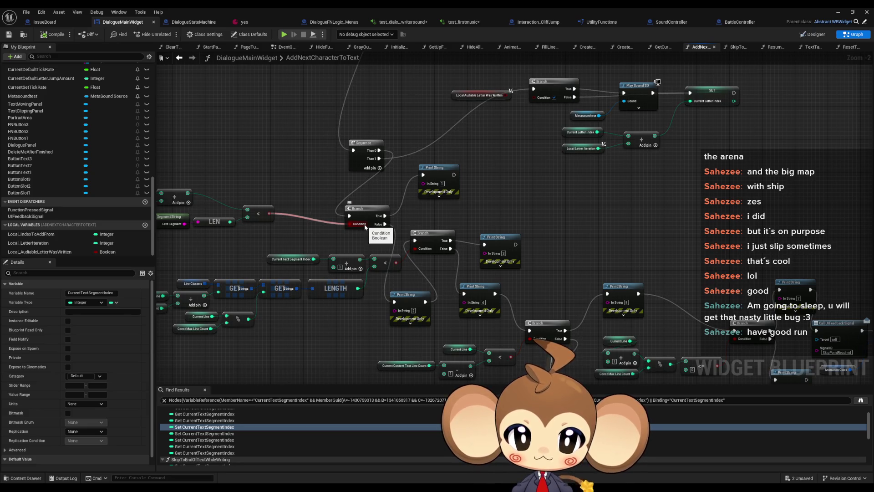
mouse_move(365, 226)
mouse_down()
mouse_move(460, 320)
mouse_move(471, 254)
mouse_move(575, 68)
mouse_move(371, 182)
mouse_up()
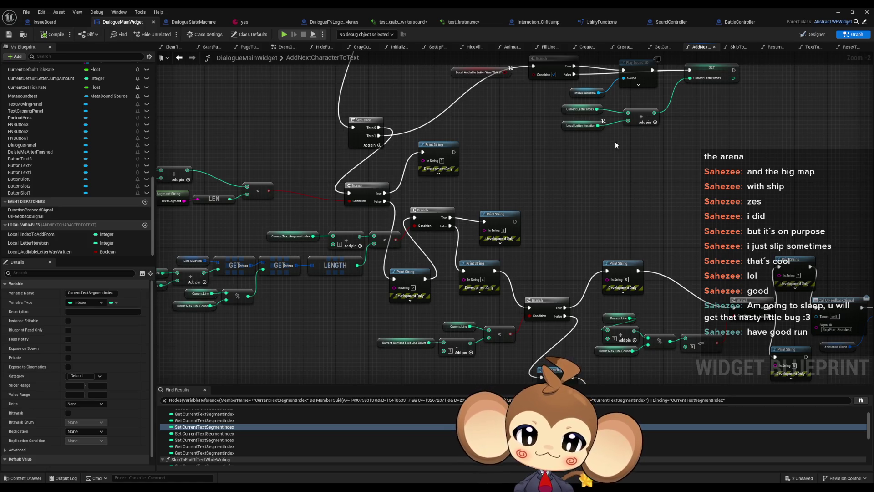
scroll(606, 153, down, 1)
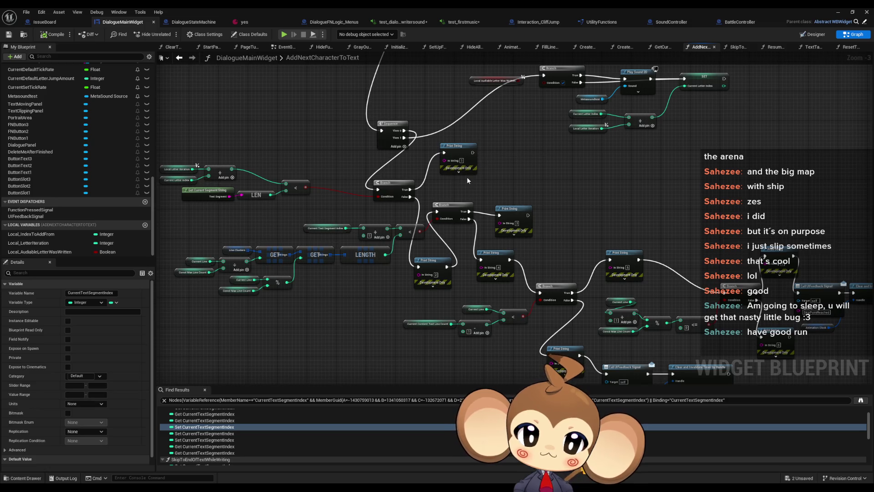
scroll(407, 193, up, 2)
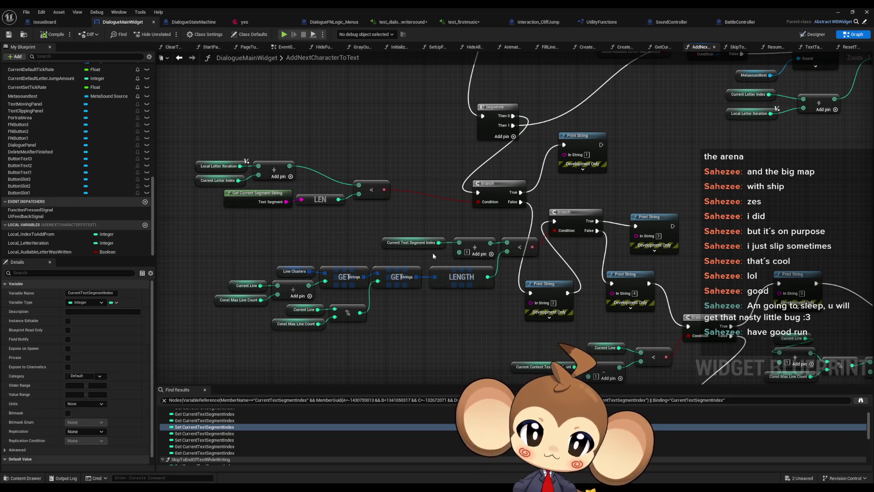
drag(433, 252, 460, 239)
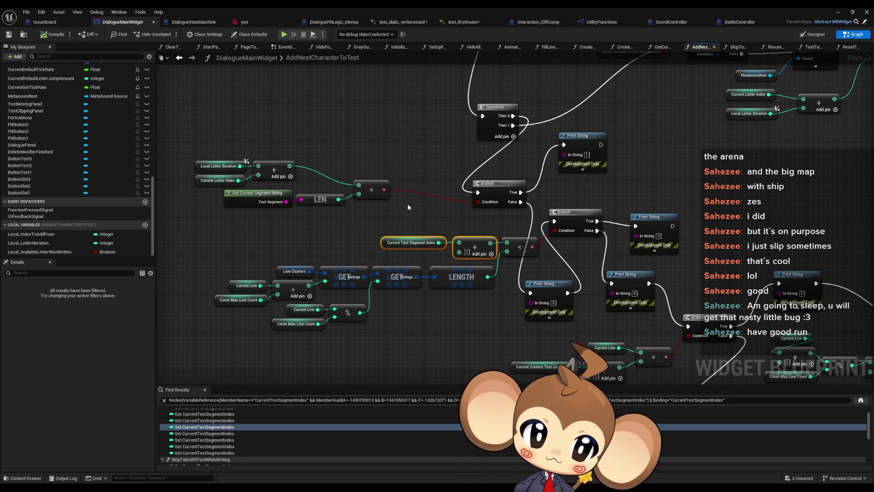
double_click(568, 7)
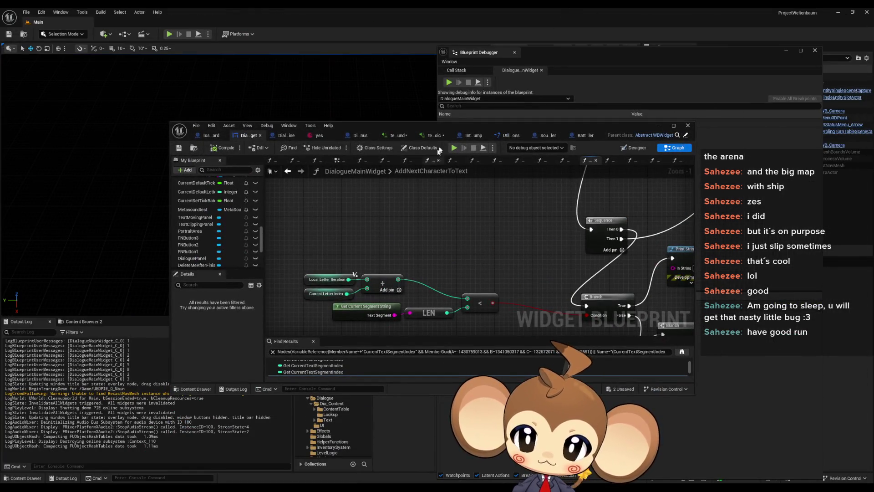
double_click(455, 128)
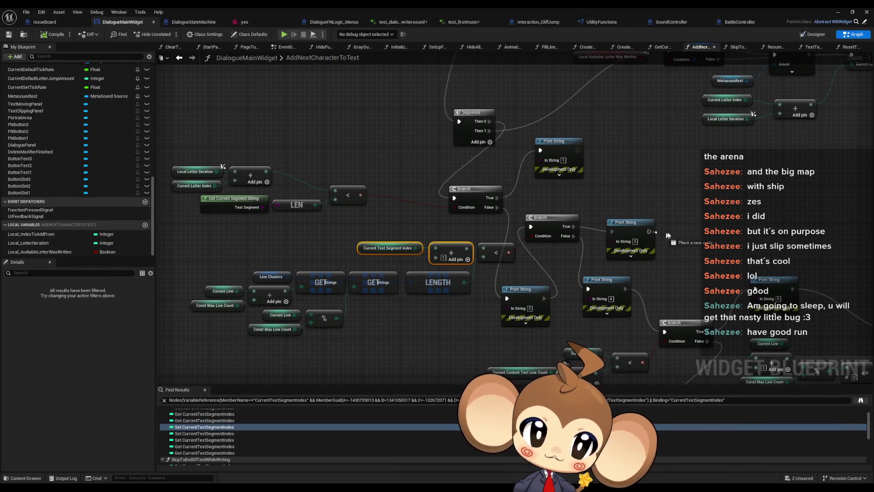
Chain a new Print String after debug print 3, fed by a three-input Append node
mouse_move(649, 232)
mouse_down()
mouse_move(765, 220)
mouse_move(707, 249)
mouse_up()
text(print)
key(Return)
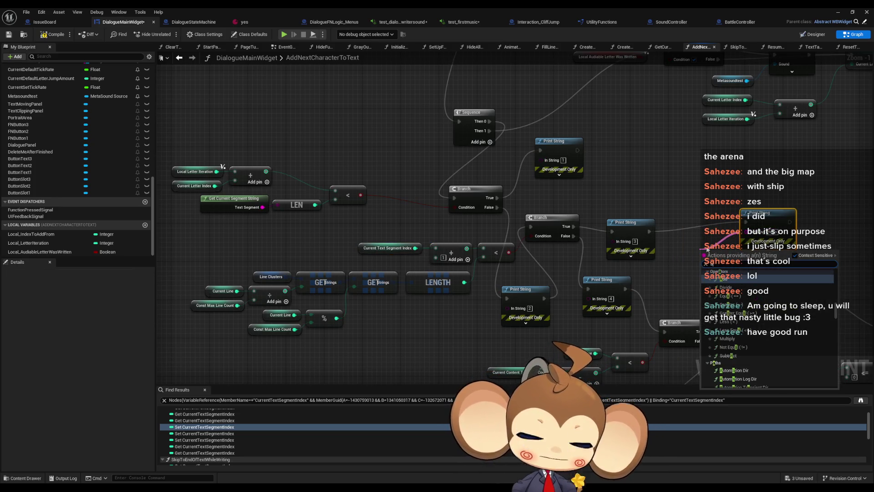
key(Return)
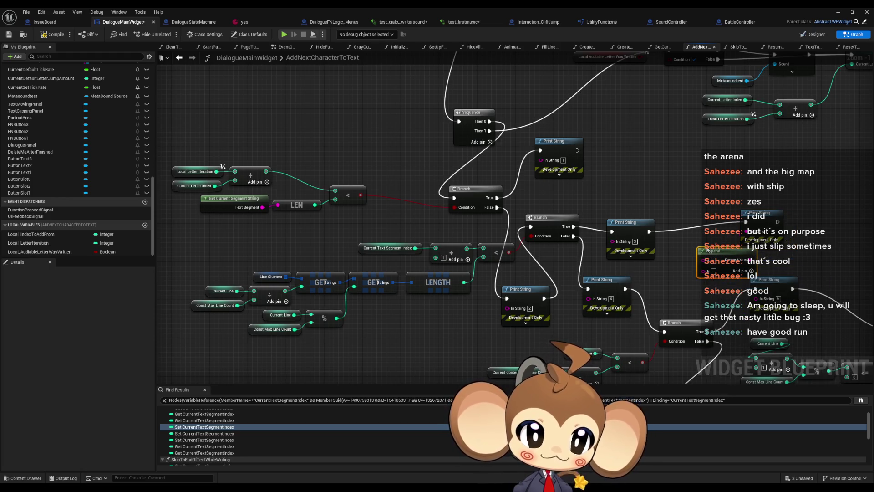
click(751, 270)
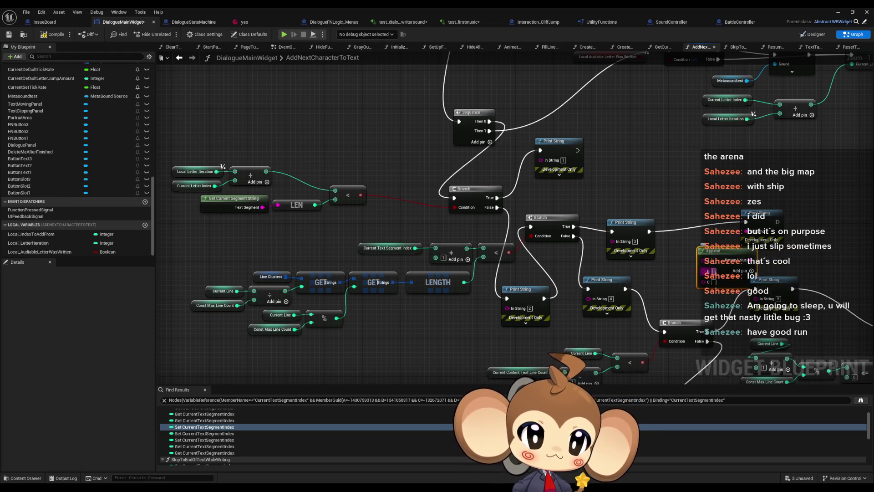
Wire the Add result and LENGTH into the Append, close the blueprint, and start playing
drag(723, 256, 468, 248)
drag(464, 282, 679, 276)
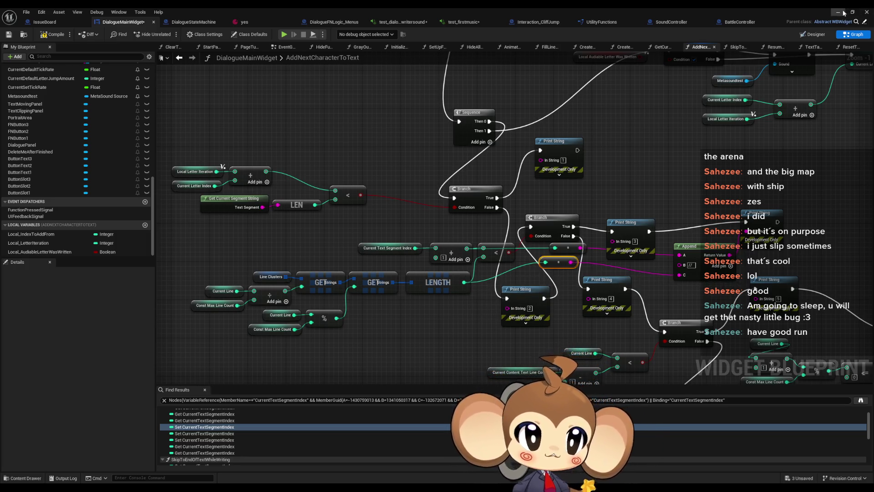
click(859, 13)
click(168, 35)
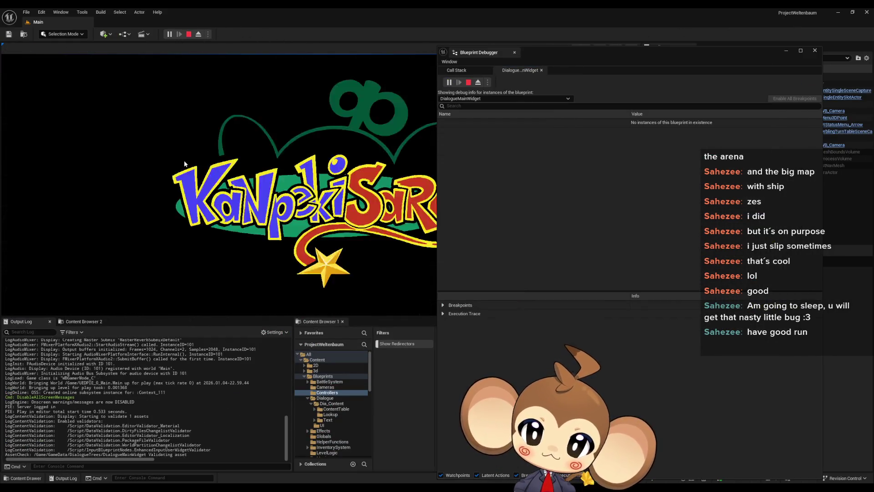
Load the saved game and check the first entry's English text in the yes dialogue asset
click(109, 268)
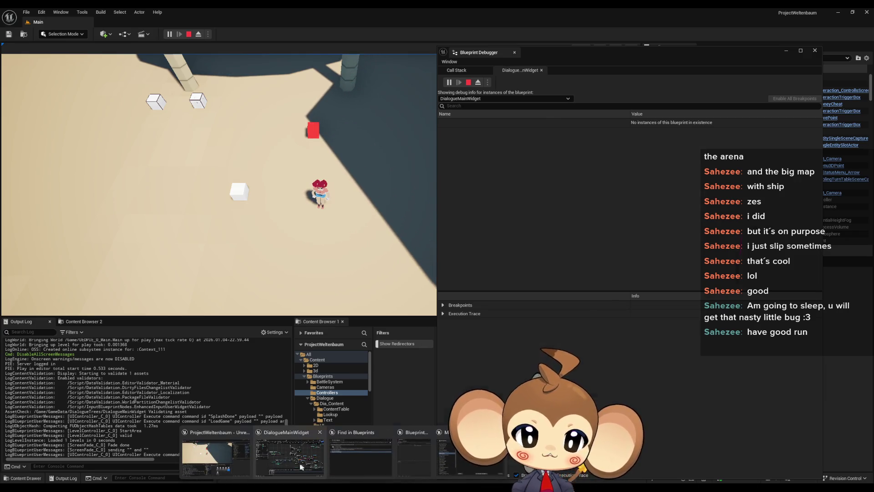
click(300, 466)
click(246, 20)
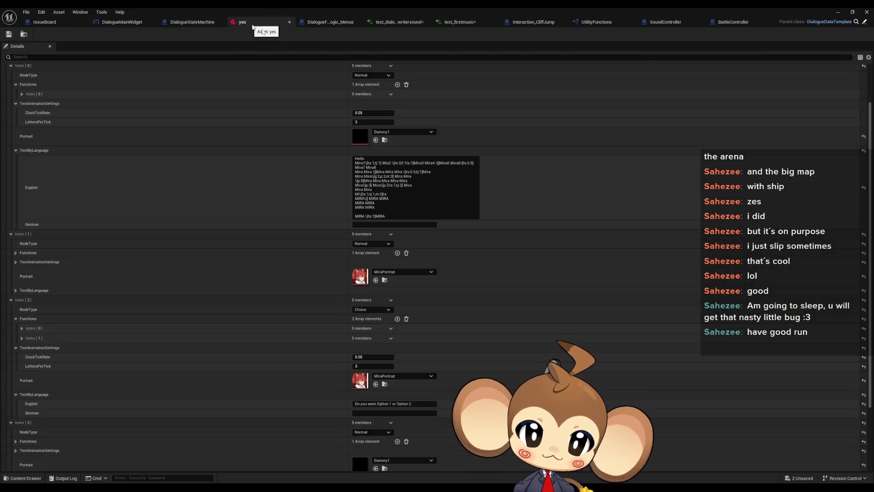
click(373, 188)
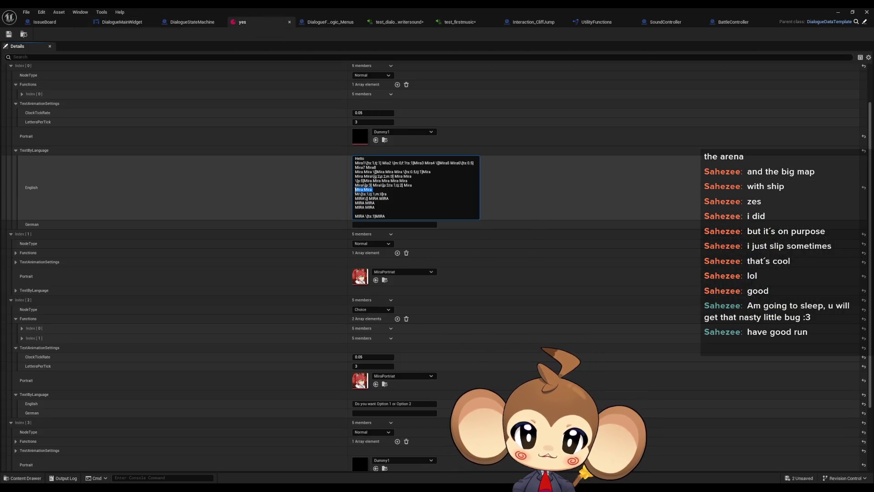
click(839, 12)
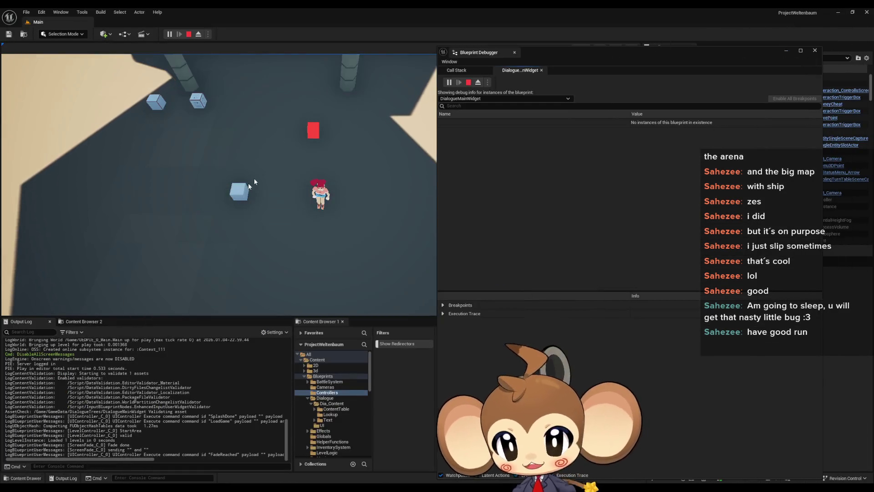
Walk to the blue cube, clear the Output Log, advance the dialogue twice, then stop playing
click(250, 186)
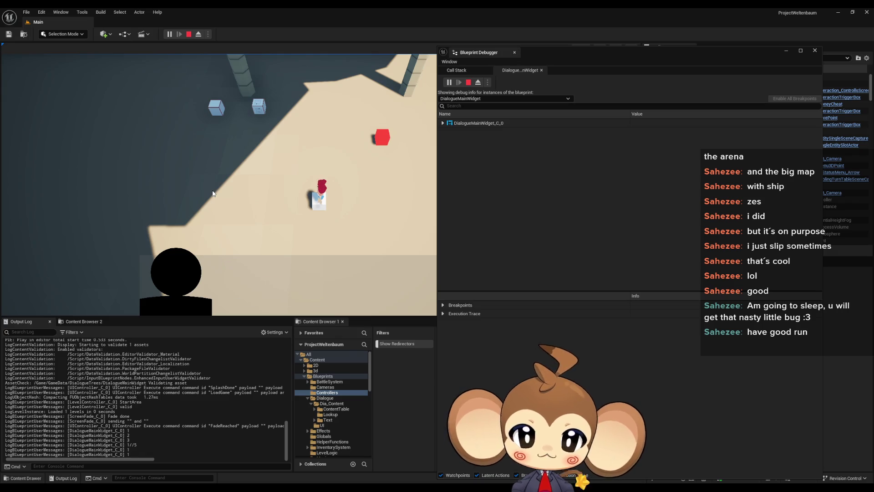
right_click(178, 369)
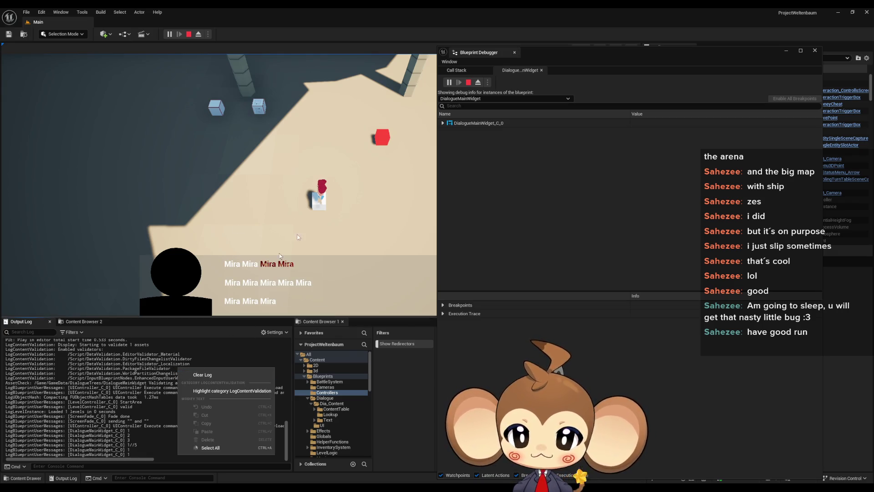
click(196, 375)
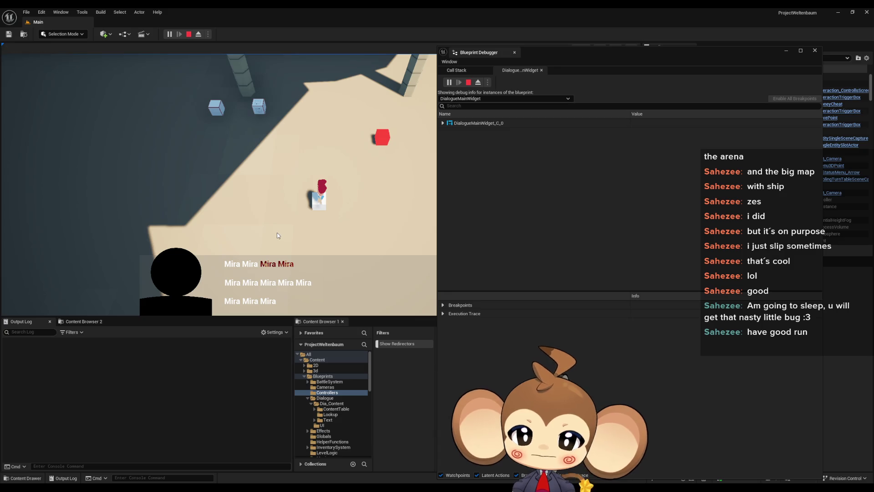
click(277, 236)
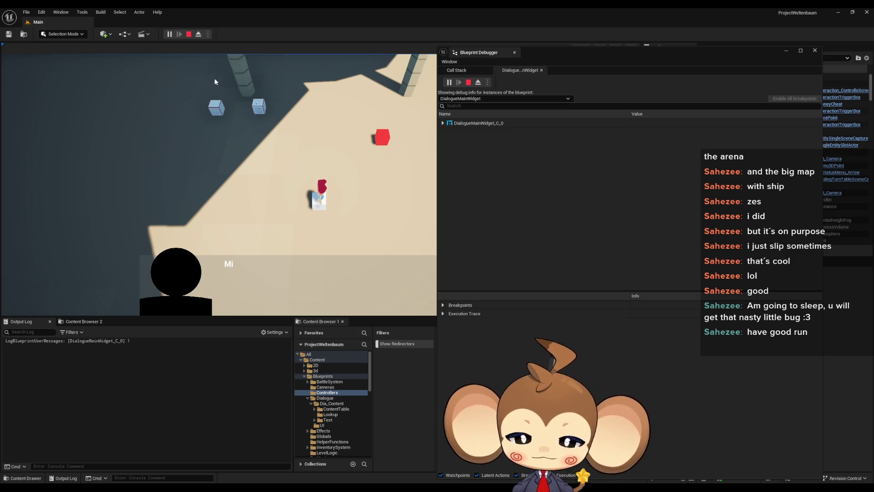
click(220, 65)
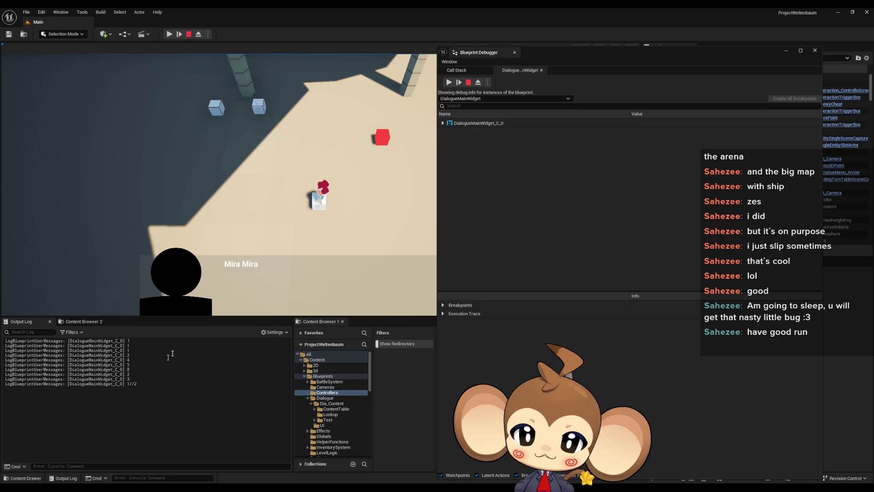
click(189, 34)
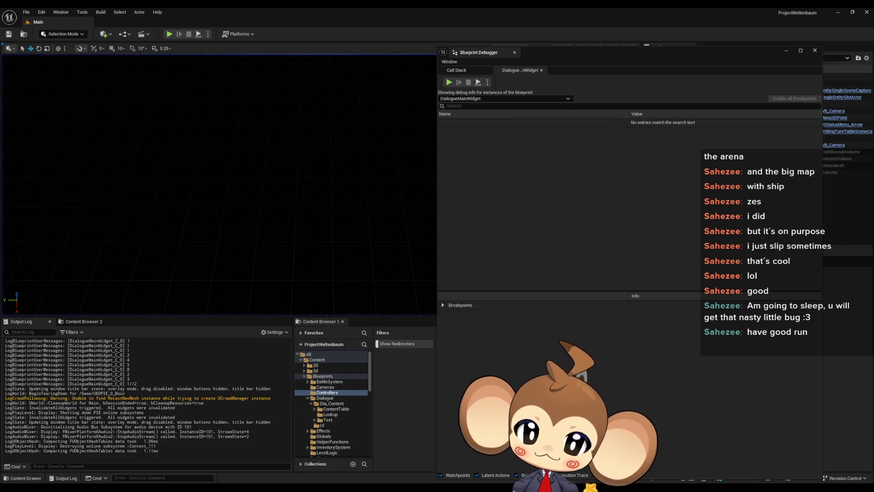
Return to the DialogueMainWidget graph and inspect the LENGTH and Current Line getter nodes
mouse_move(301, 490)
click(290, 459)
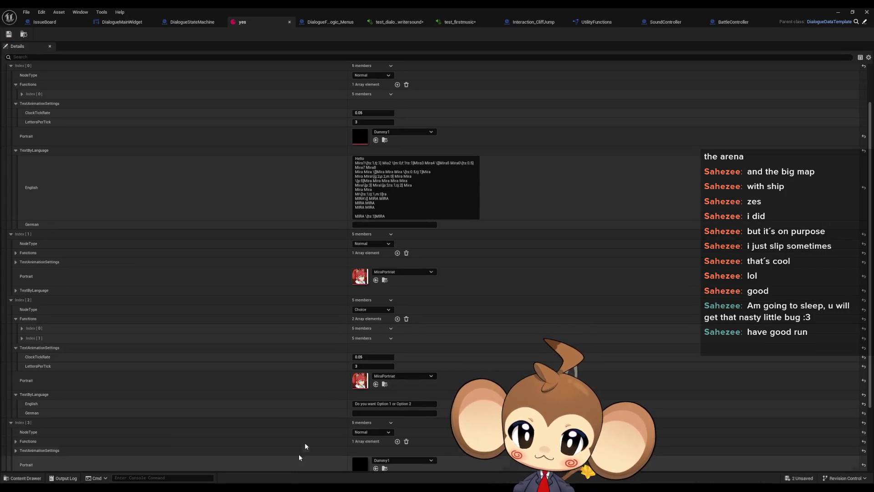
click(138, 23)
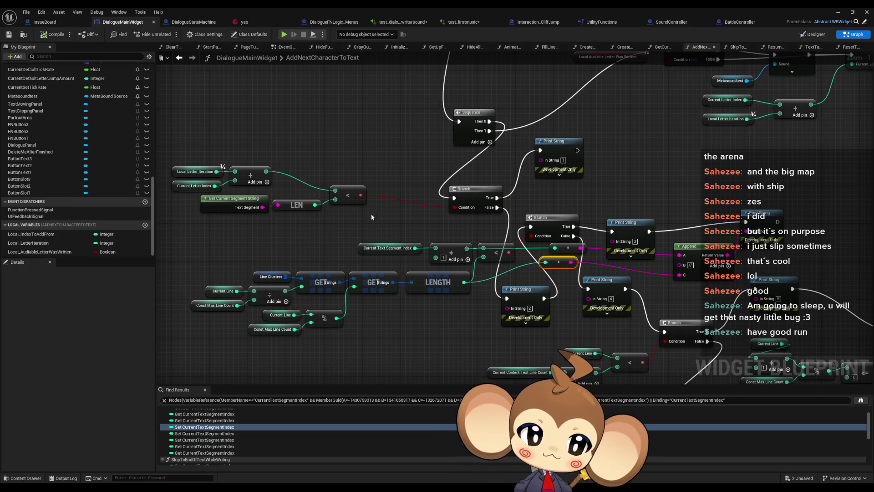
mouse_move(371, 214)
mouse_down()
mouse_move(319, 183)
mouse_move(318, 167)
mouse_up()
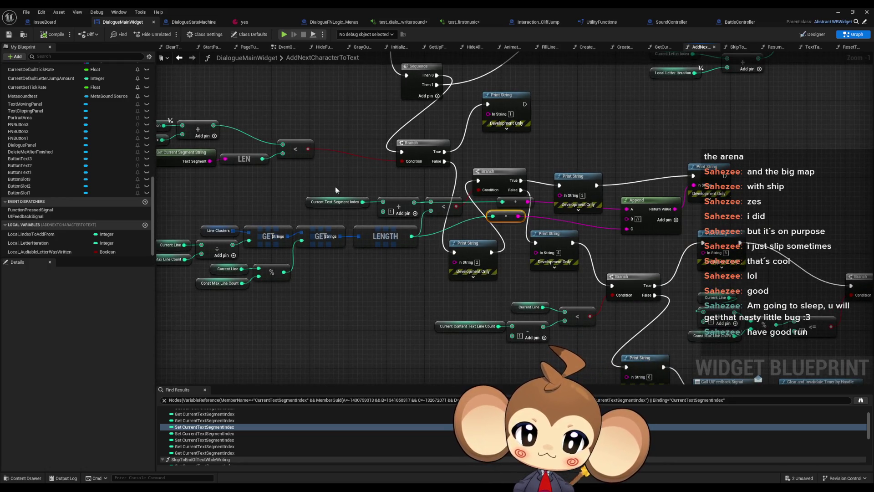
mouse_move(329, 176)
mouse_down()
mouse_move(401, 221)
mouse_move(384, 194)
mouse_move(396, 219)
mouse_up()
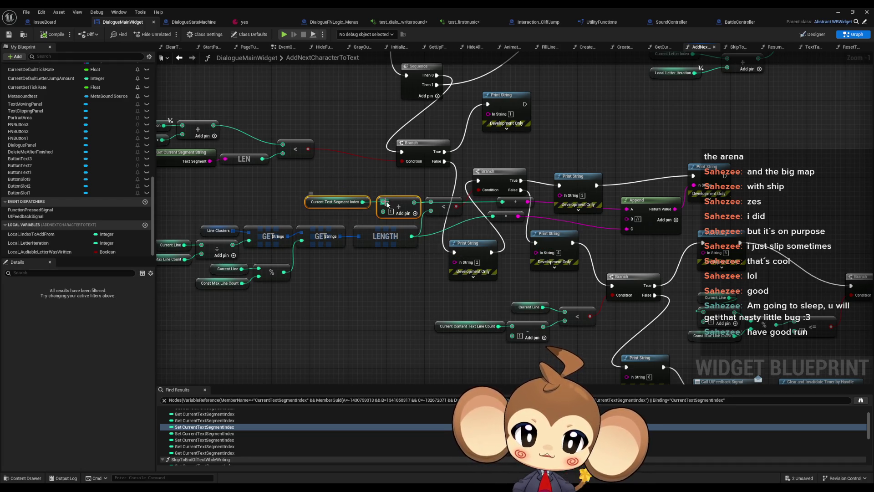
click(365, 241)
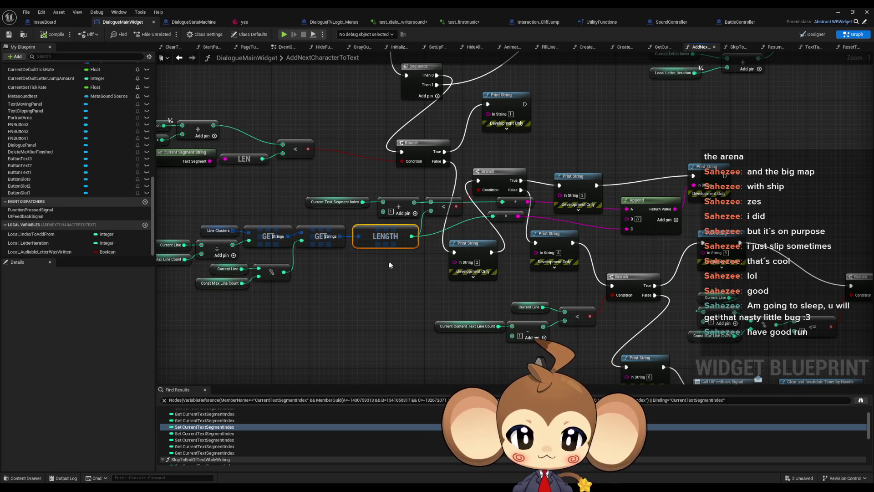
drag(390, 264, 408, 282)
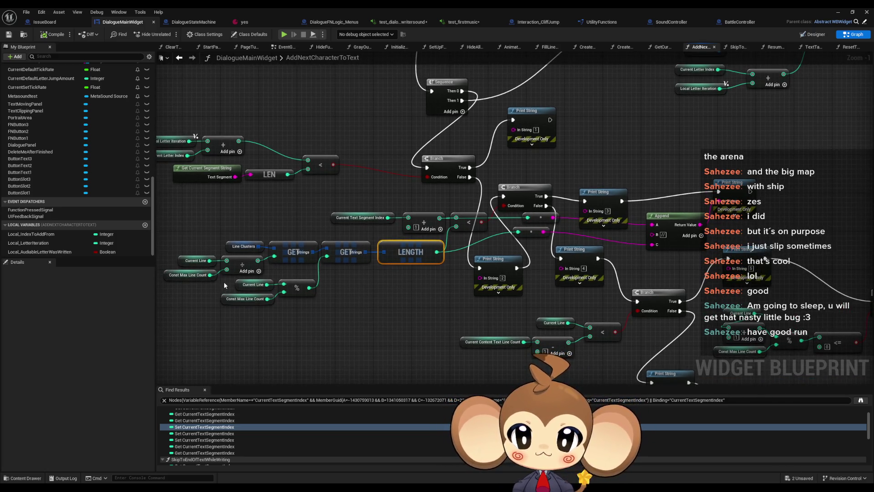
click(253, 285)
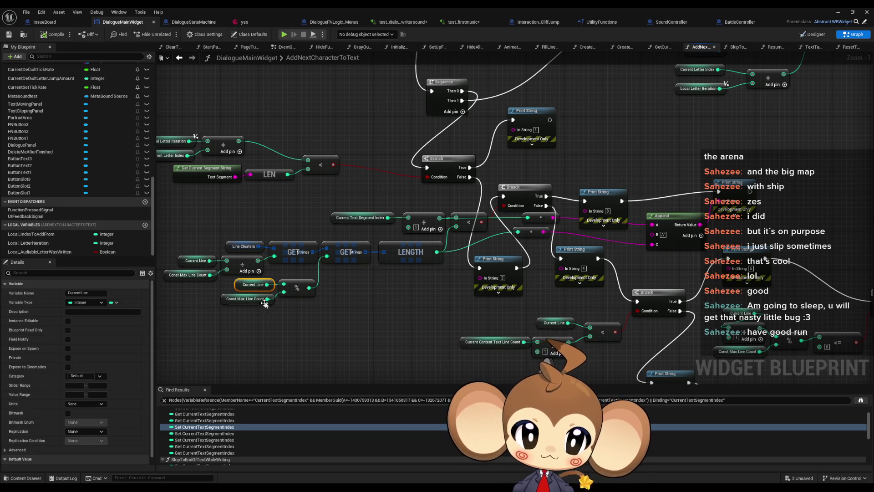
drag(264, 306, 316, 312)
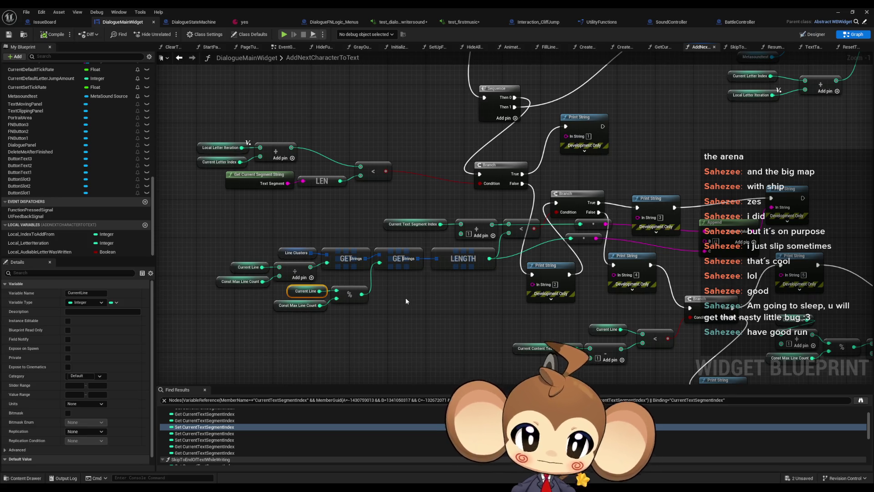
click(693, 158)
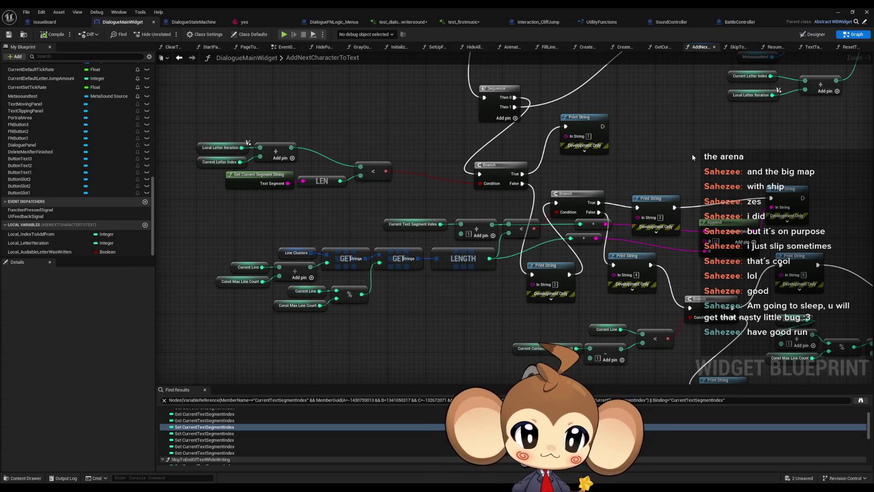
Paste a Current Line getter and print it through a new chained Print String node
key(ctrl+v)
mouse_move(803, 198)
mouse_down()
mouse_move(826, 201)
mouse_move(802, 163)
mouse_up()
text(pr)
click(769, 230)
drag(834, 203, 853, 194)
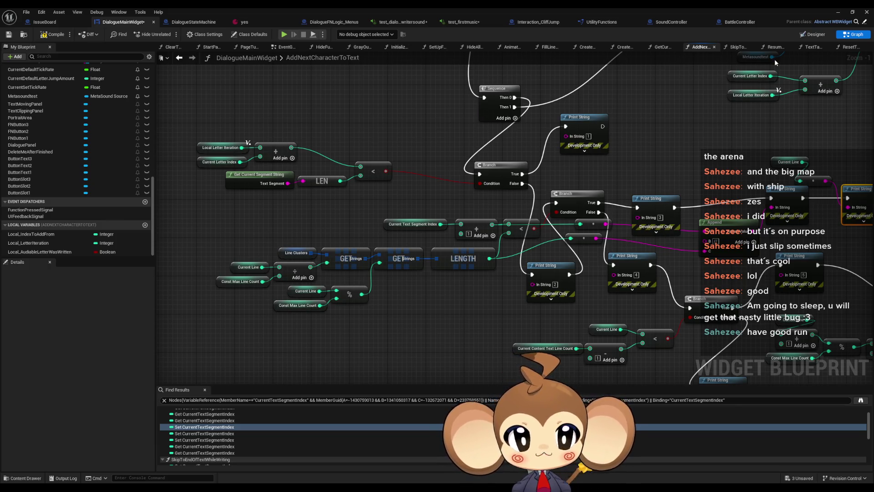
click(837, 12)
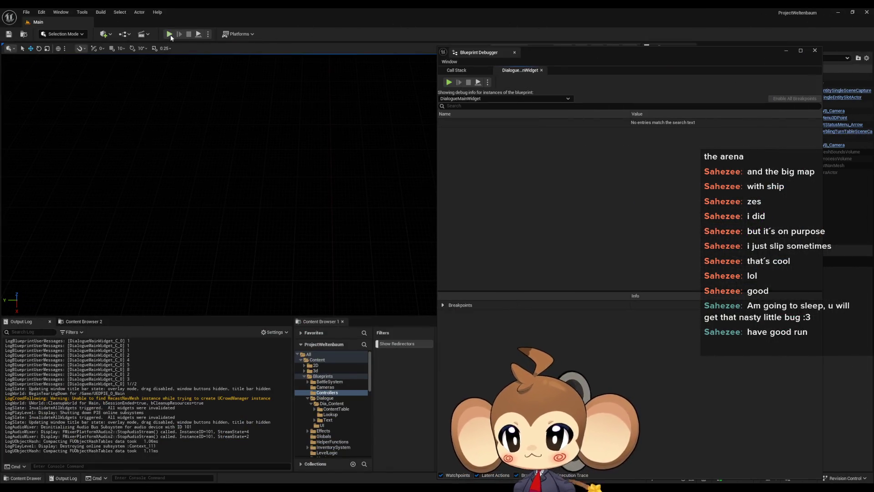
Play the level, skip the splash, load the saved game and clear the Output Log
key(alt+p)
click(190, 173)
click(102, 264)
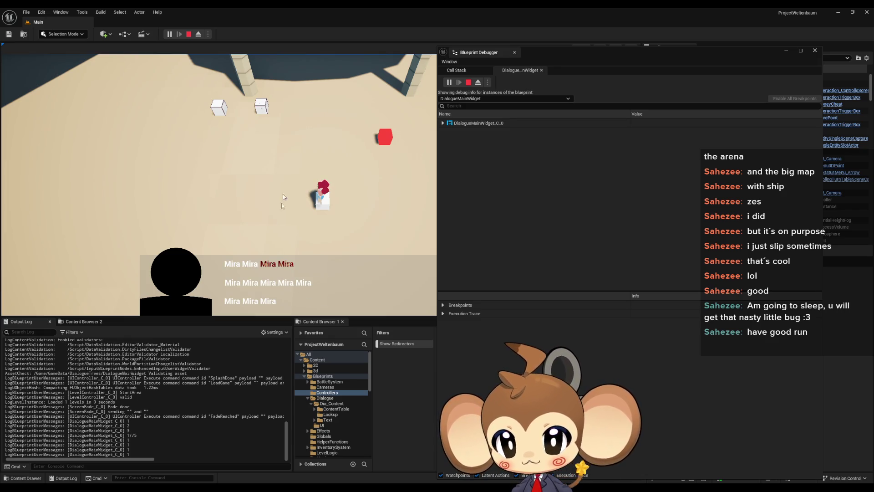
right_click(193, 377)
click(214, 388)
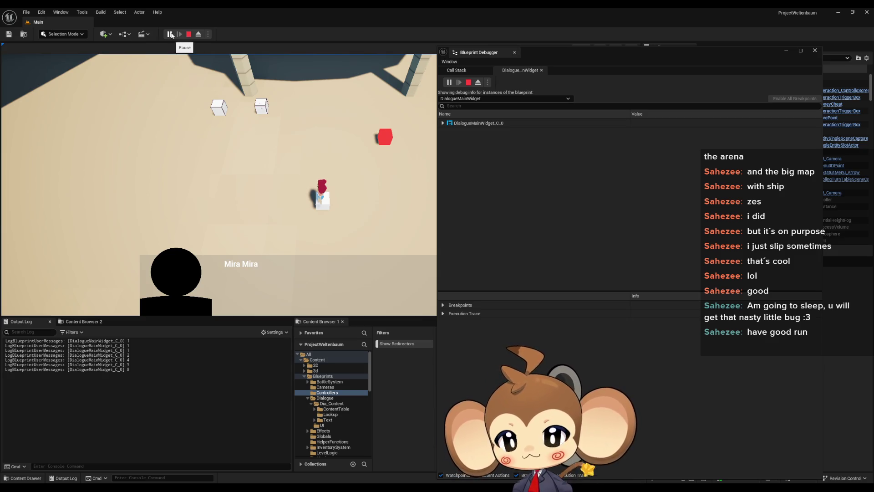
Pause and stop the play session, then bring the DialogueMainWidget editor back
click(172, 35)
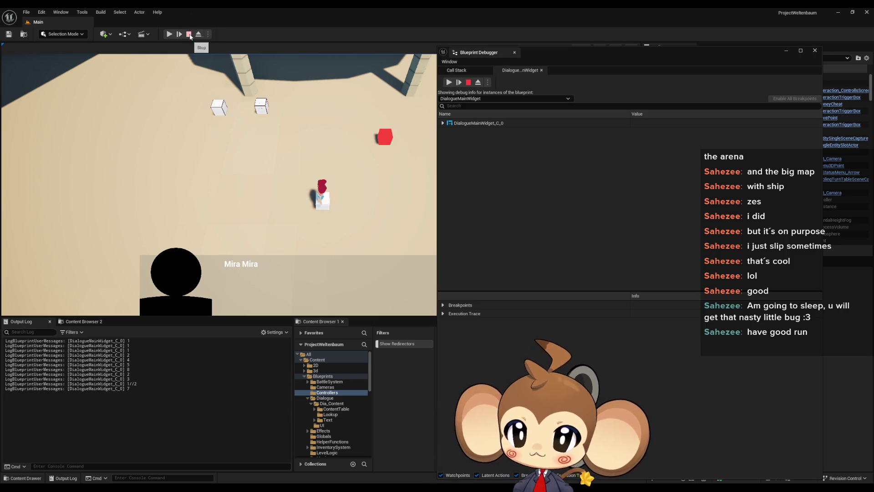
click(189, 34)
mouse_move(296, 487)
click(293, 457)
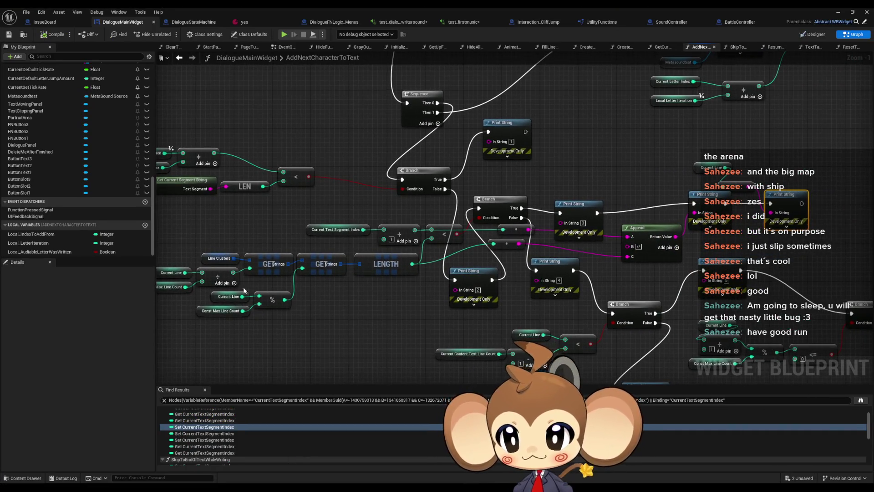
click(228, 268)
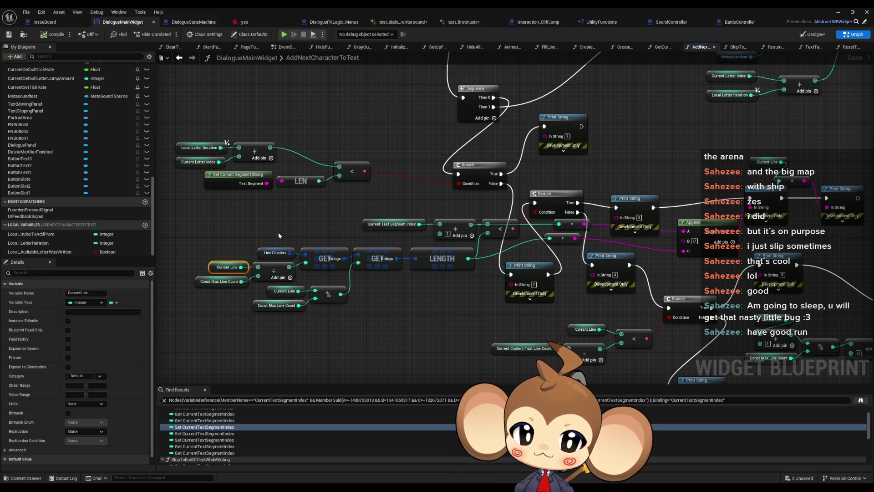
drag(318, 209, 244, 235)
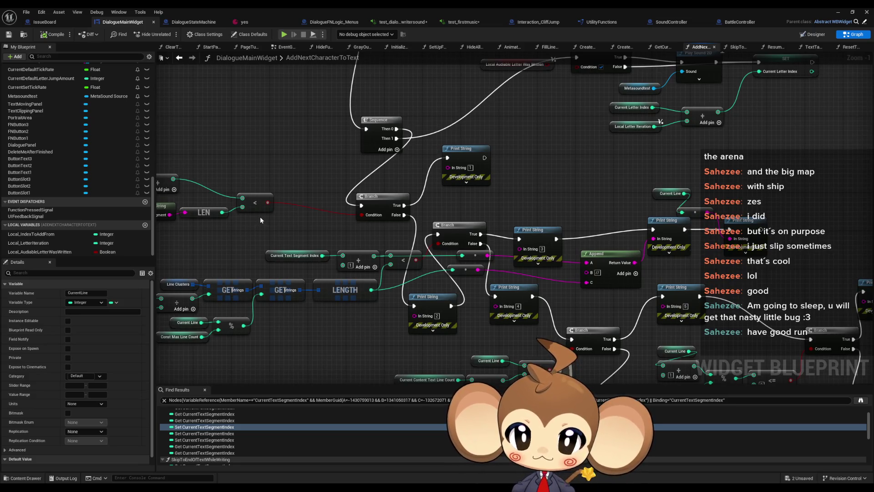
scroll(252, 217, down, 2)
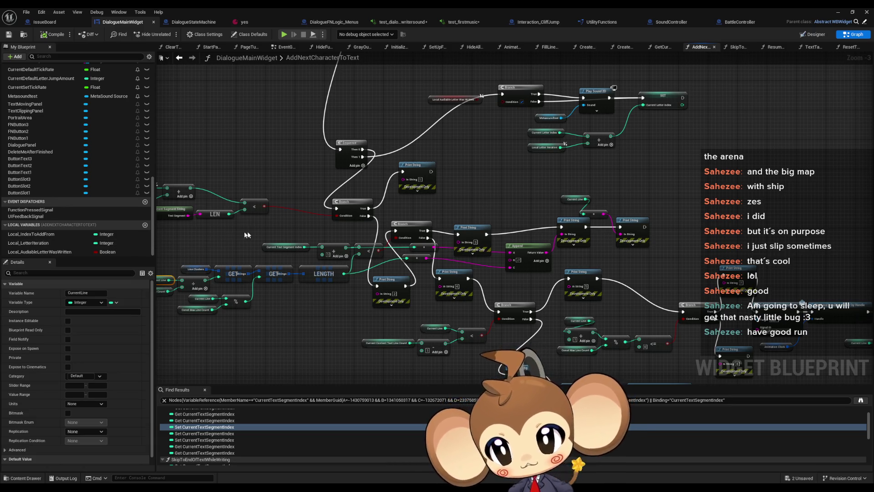
drag(246, 235, 377, 240)
scroll(293, 204, up, 2)
click(254, 187)
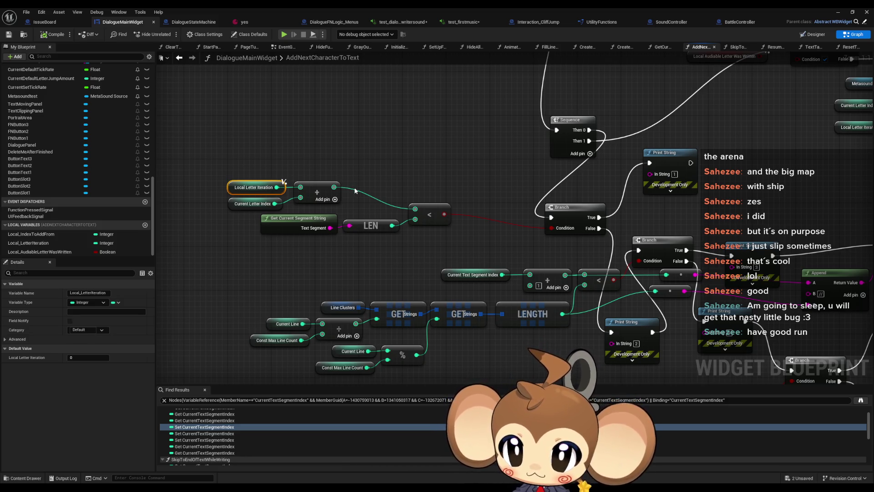
click(287, 324)
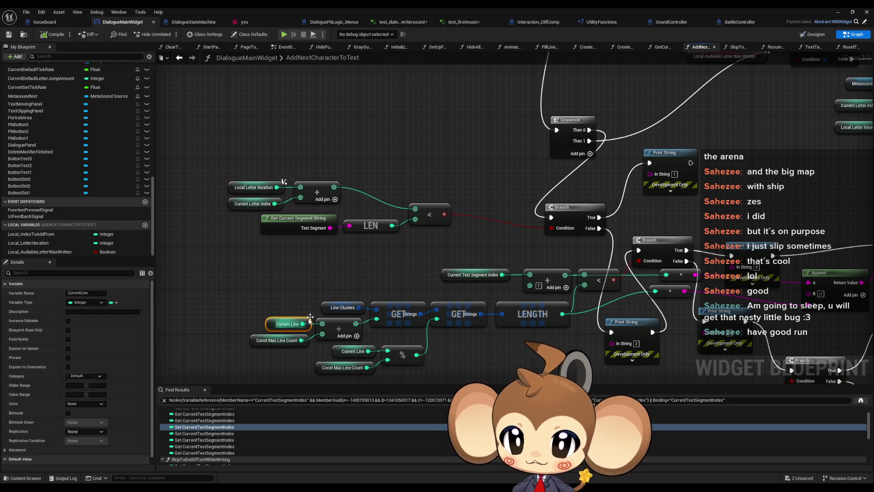
scroll(333, 302, down, 5)
scroll(438, 260, down, 1)
mouse_move(438, 260)
mouse_down()
mouse_move(351, 303)
mouse_move(419, 273)
mouse_up()
scroll(420, 274, up, 2)
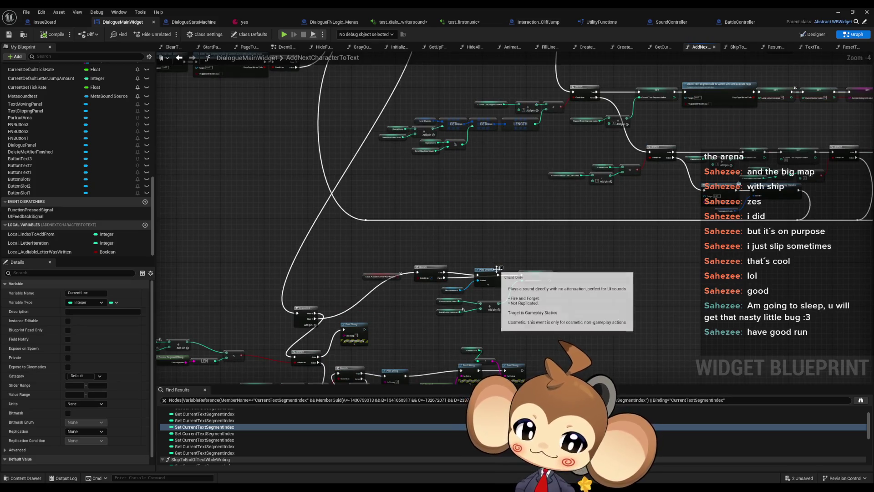
drag(491, 369, 531, 236)
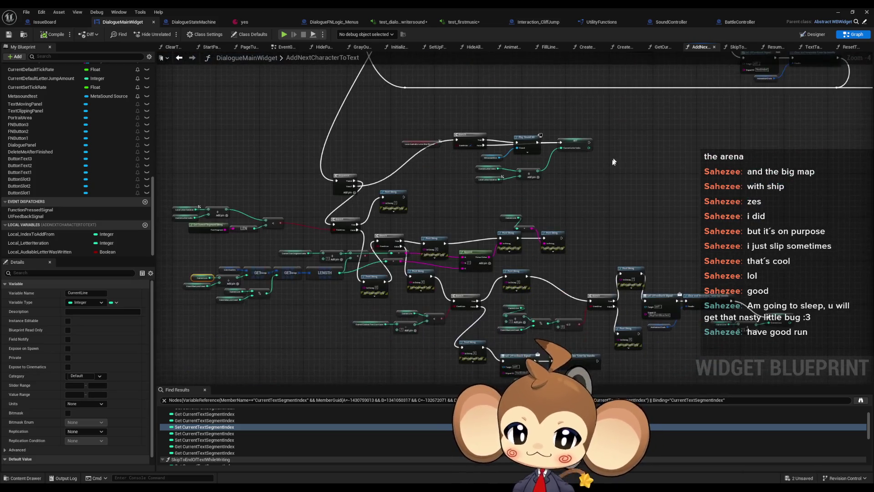
scroll(509, 235, up, 3)
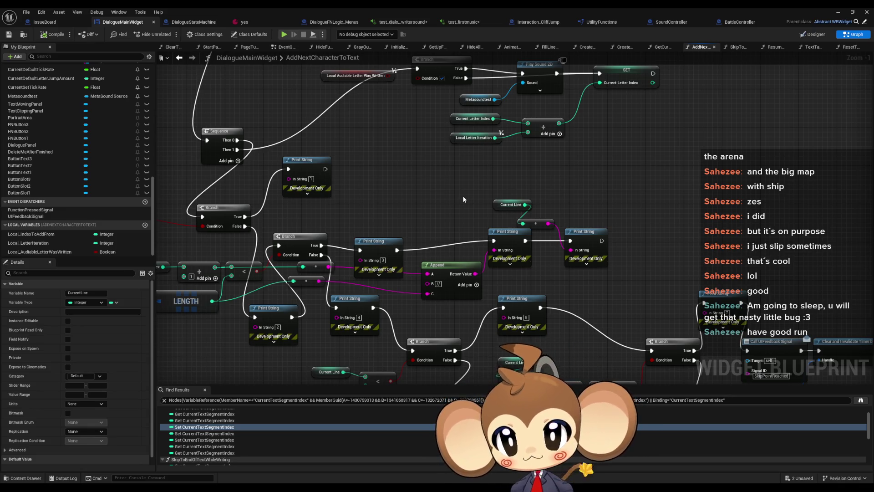
scroll(463, 199, down, 5)
scroll(523, 247, up, 2)
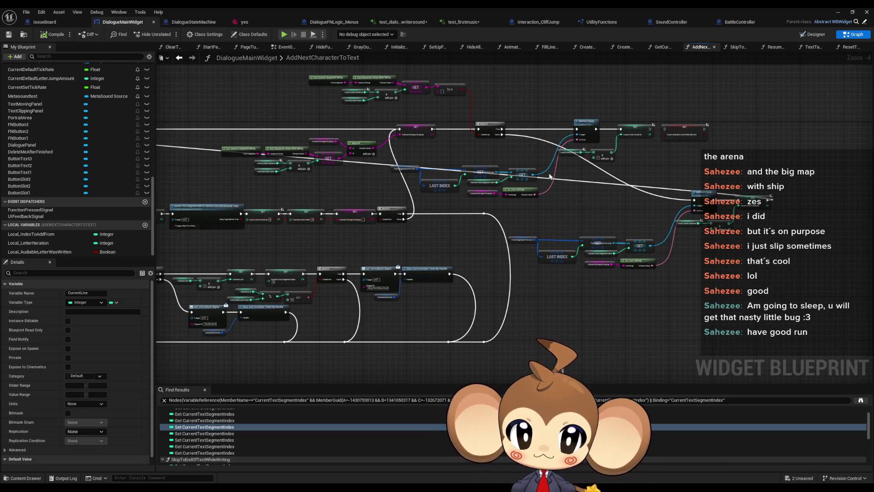
drag(550, 177, 873, 127)
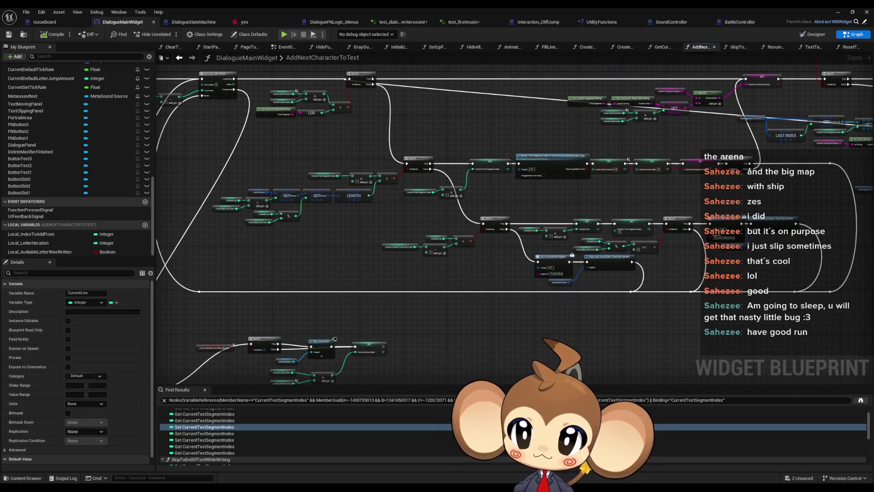
scroll(407, 256, up, 2)
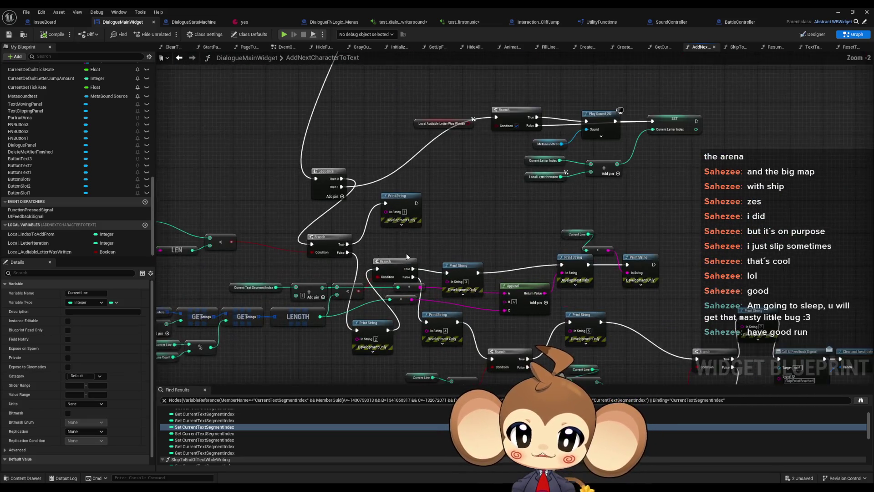
mouse_move(407, 256)
mouse_down()
mouse_move(361, 183)
mouse_move(307, 127)
mouse_up()
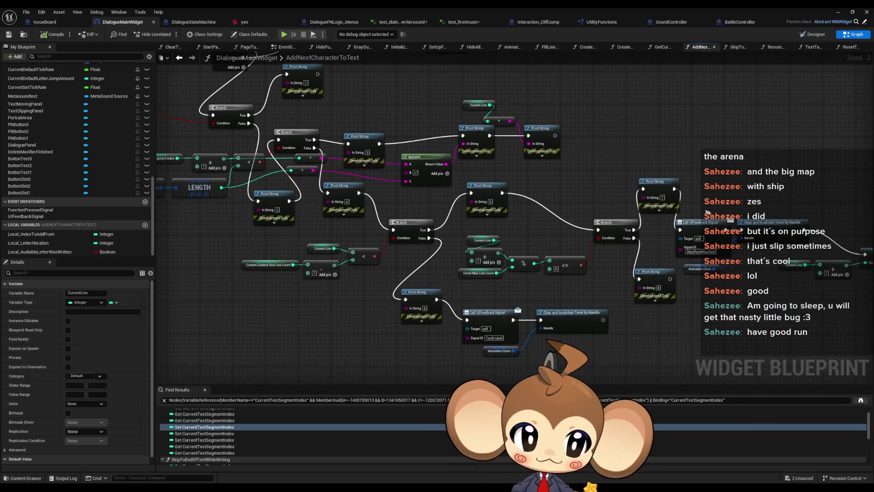
click(648, 282)
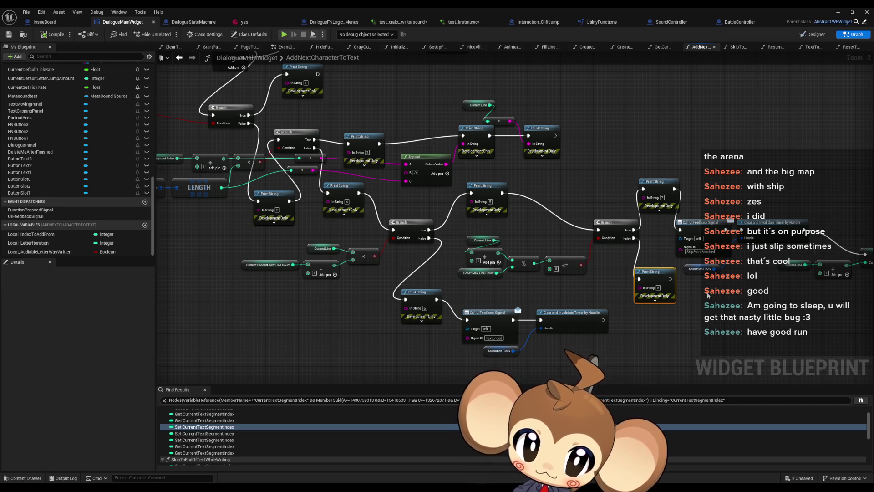
scroll(570, 271, up, 2)
drag(569, 270, 426, 241)
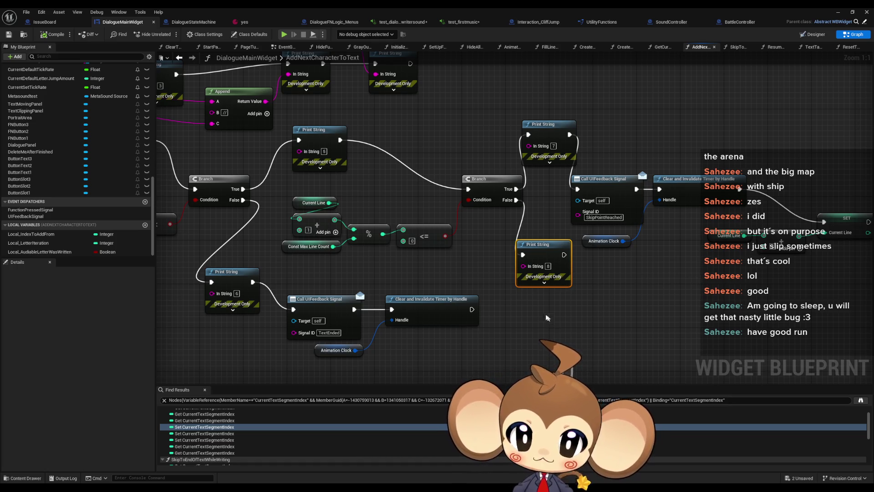
drag(319, 240, 575, 287)
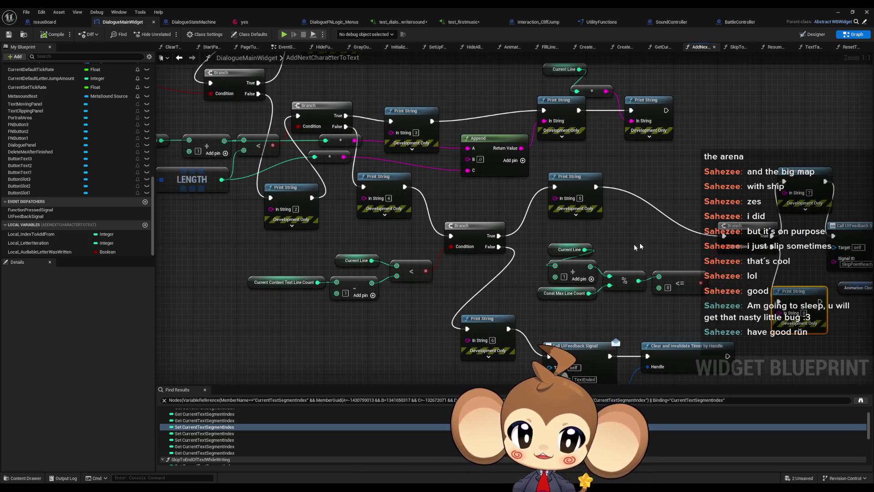
mouse_move(587, 196)
mouse_down()
mouse_move(569, 224)
mouse_move(550, 190)
mouse_up()
click(569, 223)
drag(608, 224, 636, 302)
scroll(636, 302, down, 4)
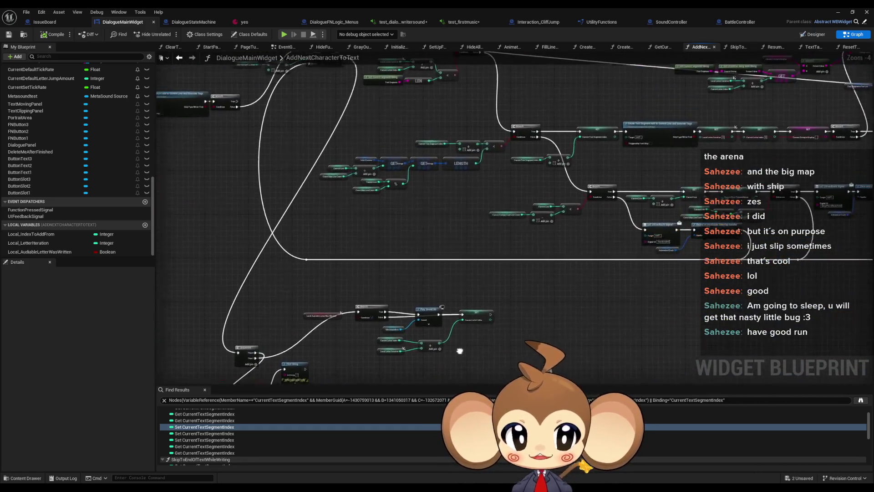
scroll(673, 183, up, 2)
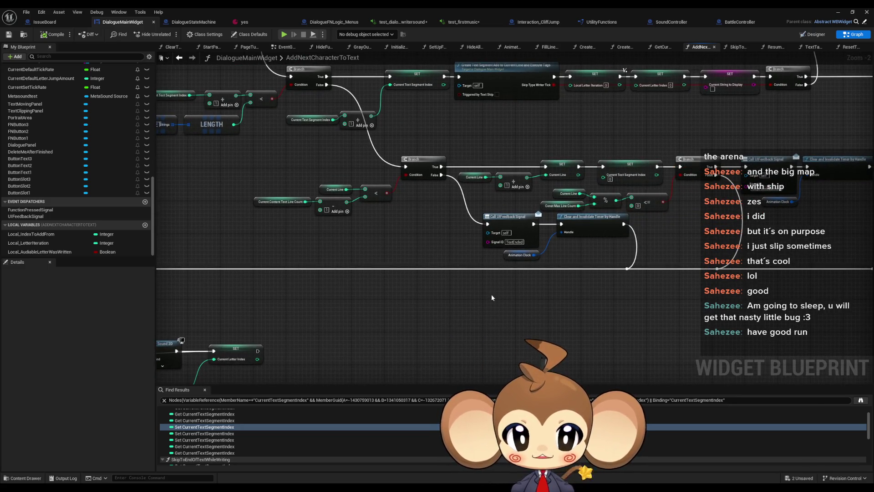
drag(429, 351, 460, 281)
drag(274, 352, 360, 206)
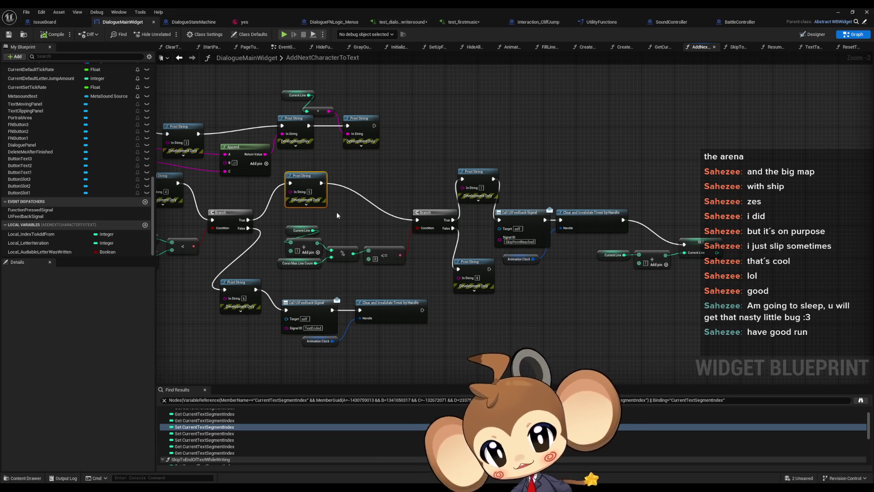
mouse_move(307, 199)
mouse_down()
mouse_move(548, 201)
mouse_move(623, 315)
mouse_up()
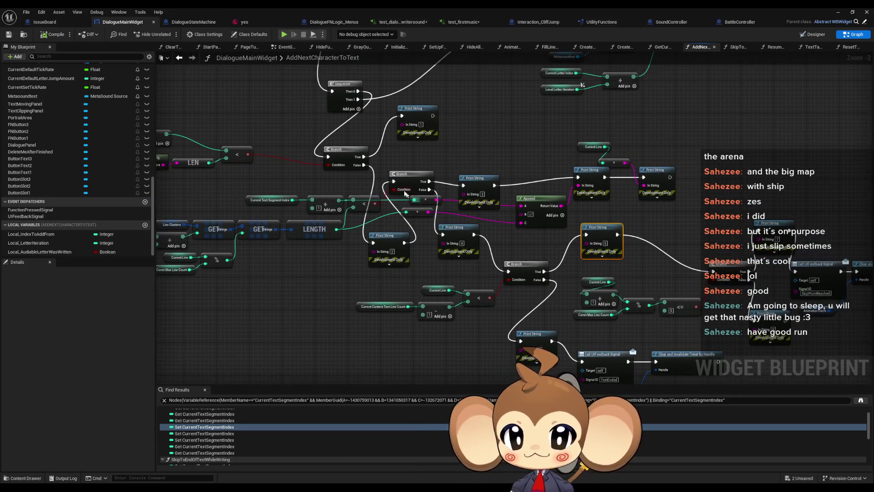
drag(375, 171, 462, 182)
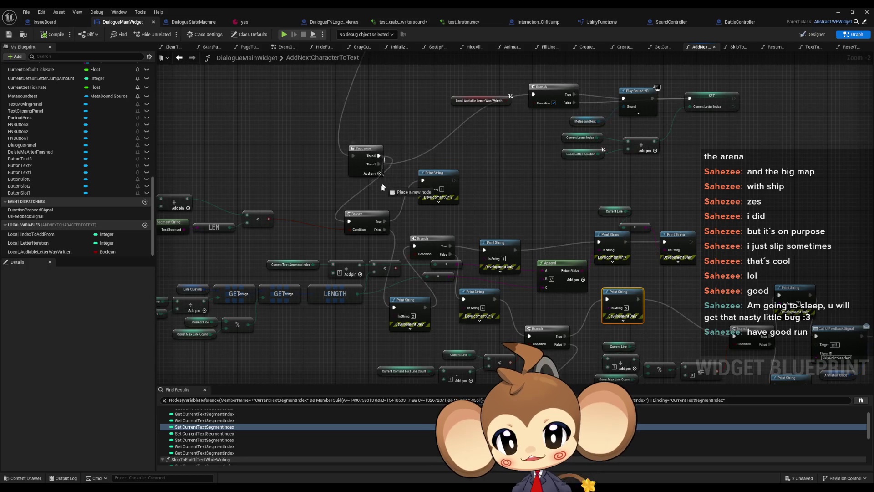
Delete debug Print Strings 1 through 4, reconnecting the Branch outputs past them
click(435, 174)
key(Delete)
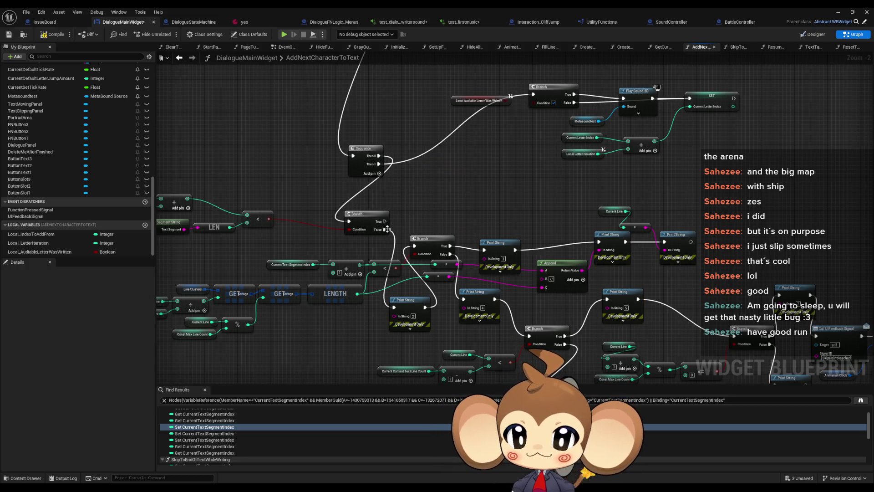
mouse_move(384, 229)
mouse_down()
mouse_move(414, 246)
mouse_move(421, 235)
mouse_move(494, 309)
mouse_up()
click(408, 301)
key(Delete)
click(440, 265)
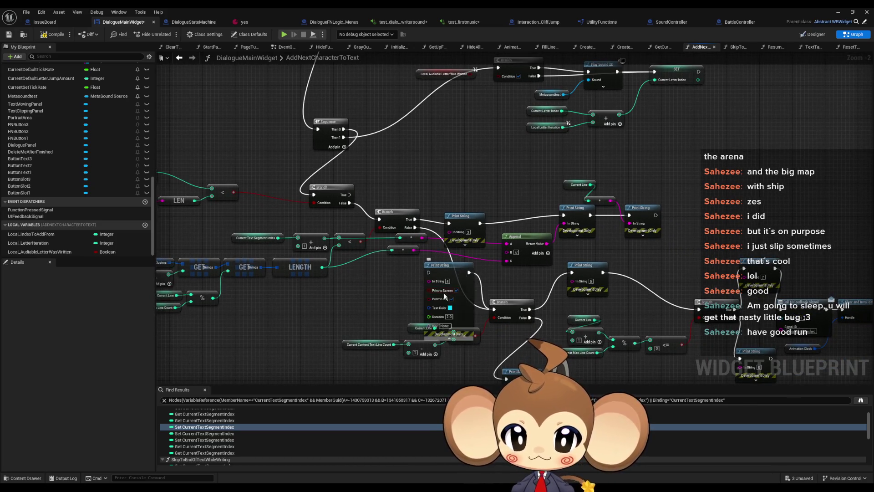
key(Delete)
mouse_move(454, 226)
mouse_down()
mouse_move(435, 227)
mouse_move(551, 216)
mouse_up()
click(479, 229)
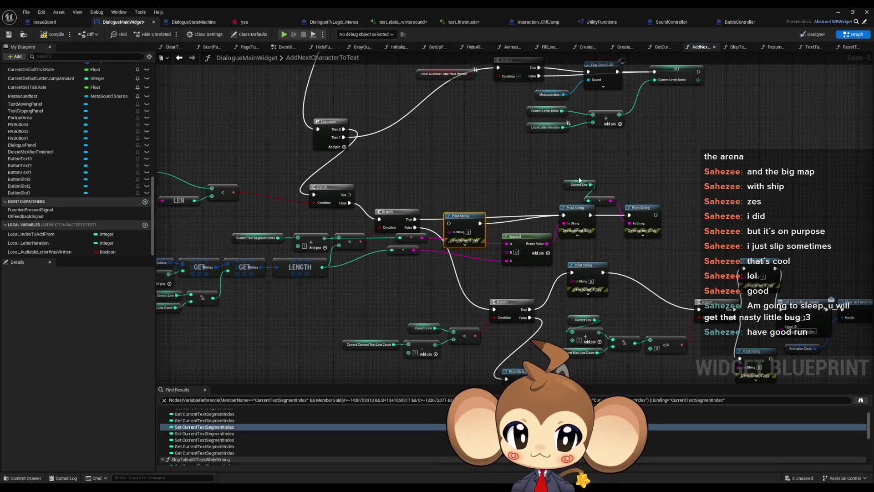
key(Delete)
Delete the leftover Print String, Current Line, Append and reroute nodes; wire Branches straight to the next Branch and UIFeedback Signal
drag(541, 170, 658, 240)
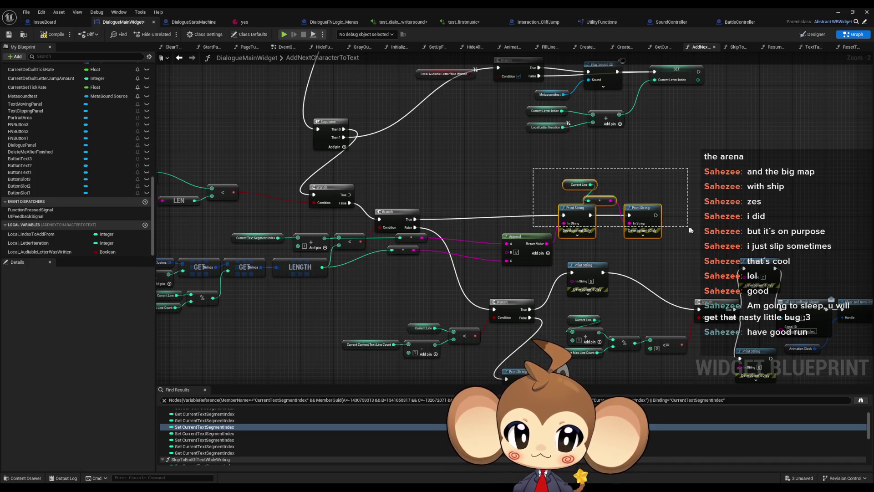
key(Delete)
click(519, 230)
key(Delete)
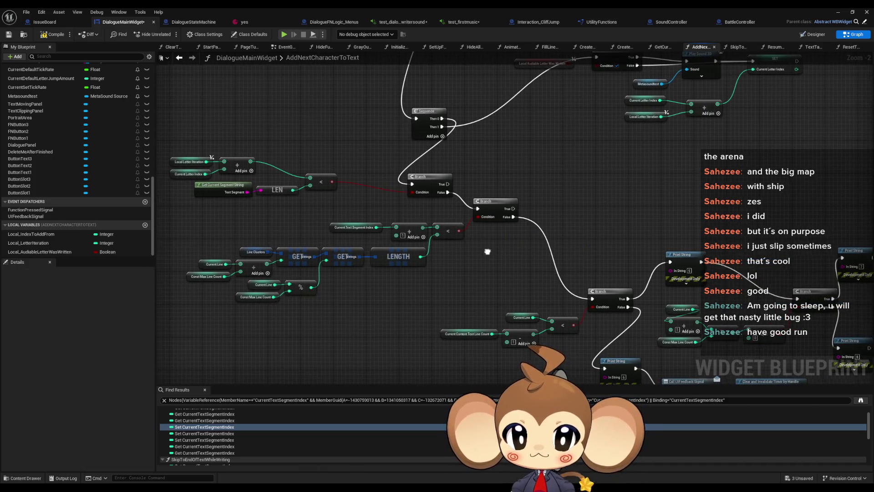
mouse_move(521, 234)
mouse_down()
mouse_move(483, 214)
mouse_move(452, 211)
mouse_up()
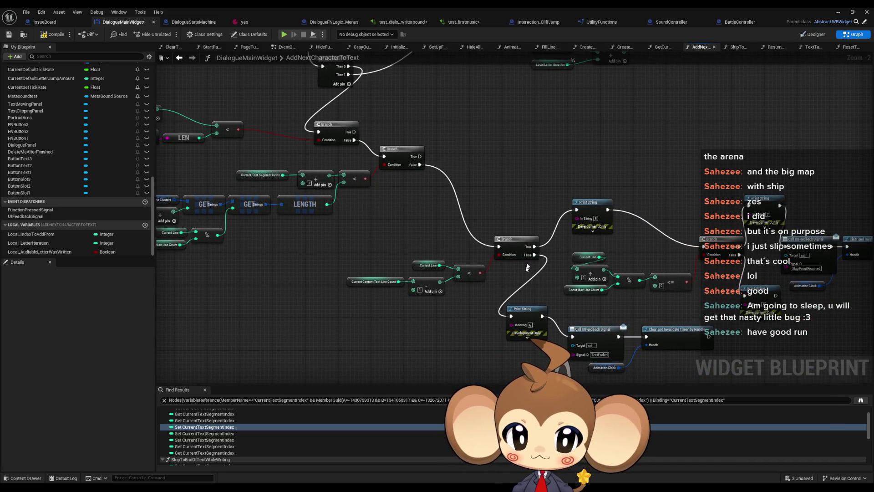
drag(534, 254, 577, 342)
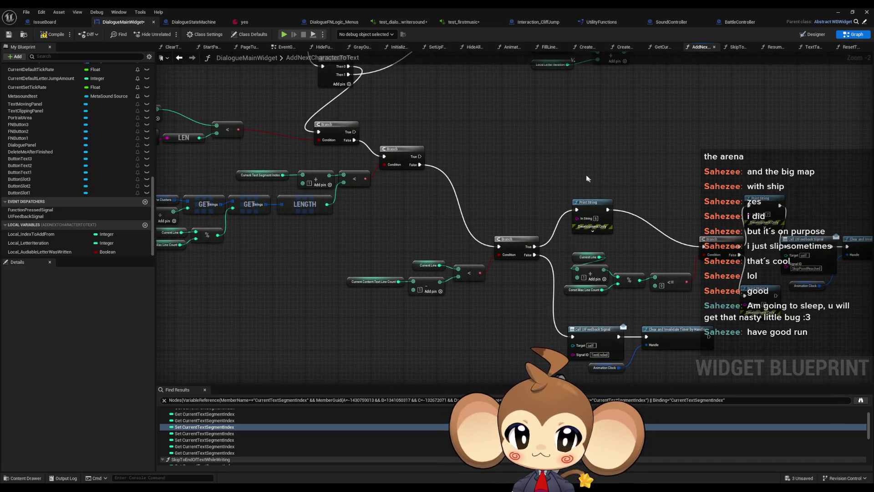
click(589, 218)
drag(533, 246, 704, 246)
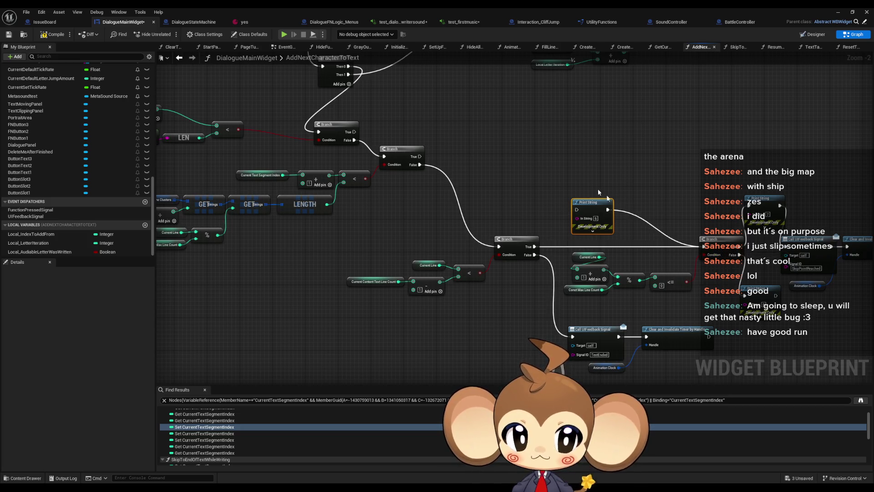
key(Delete)
drag(612, 236, 658, 236)
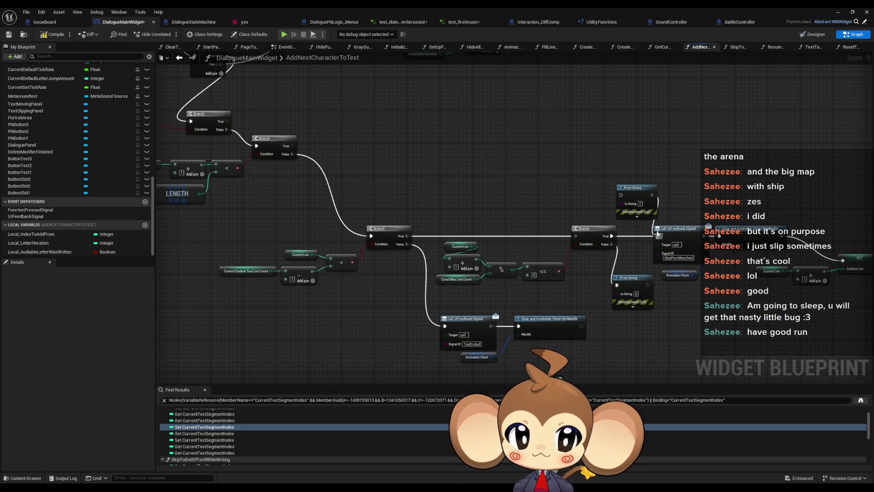
key(Delete)
key(Delete)
scroll(406, 299, down, 3)
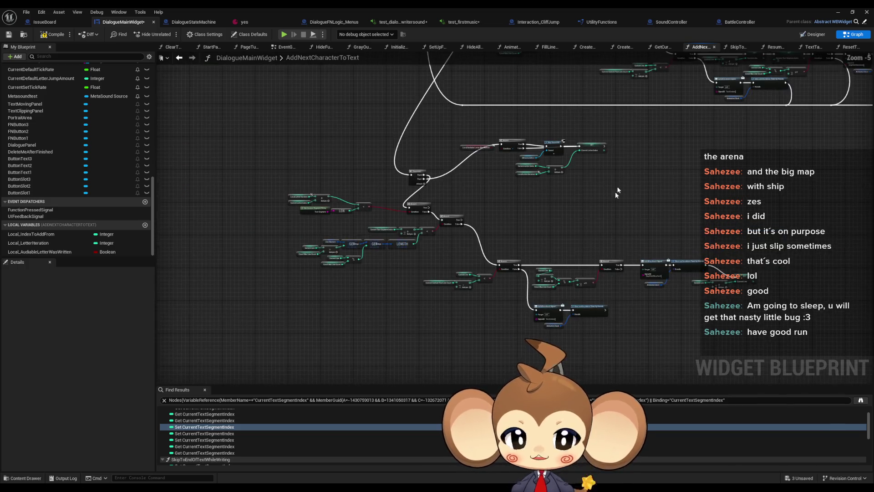
drag(405, 299, 338, 334)
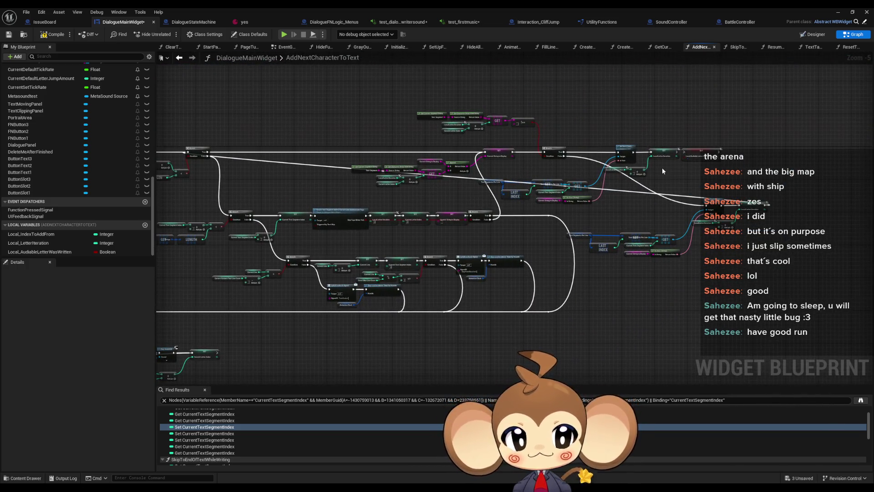
scroll(662, 167, up, 4)
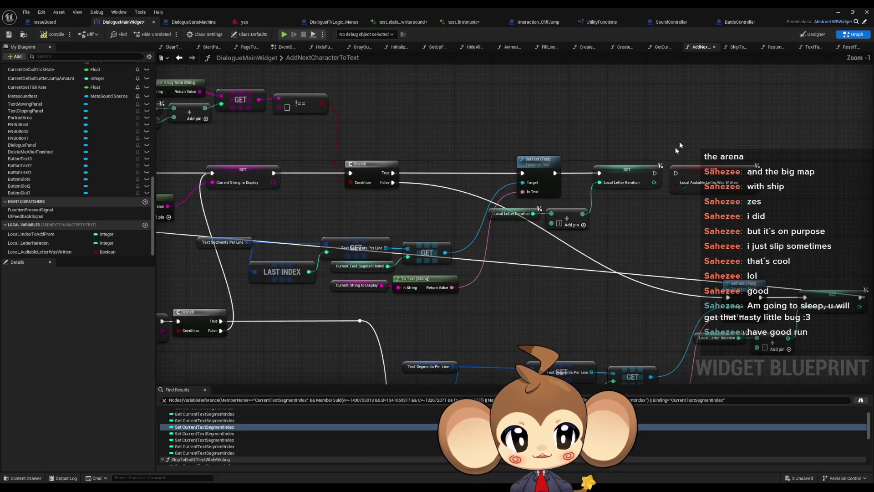
click(627, 178)
drag(635, 220, 553, 195)
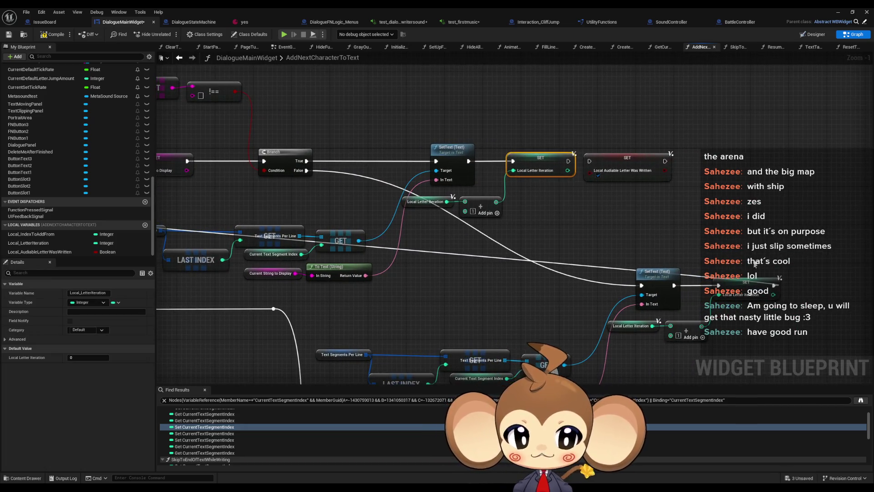
click(746, 285)
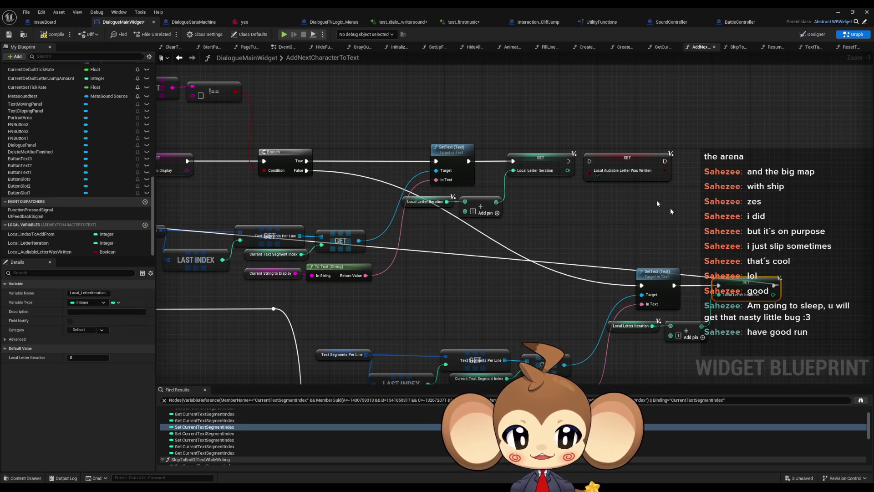
scroll(677, 218, down, 1)
scroll(605, 229, down, 2)
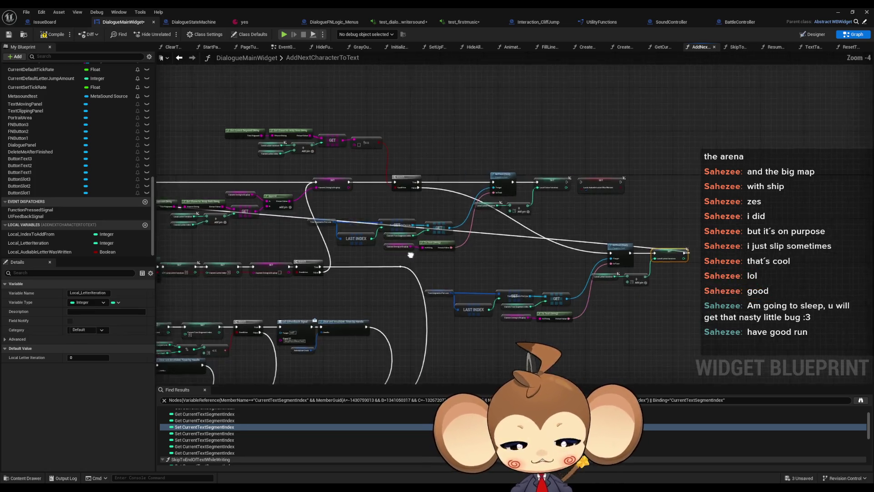
drag(605, 228, 547, 220)
scroll(548, 220, up, 2)
drag(415, 154, 630, 243)
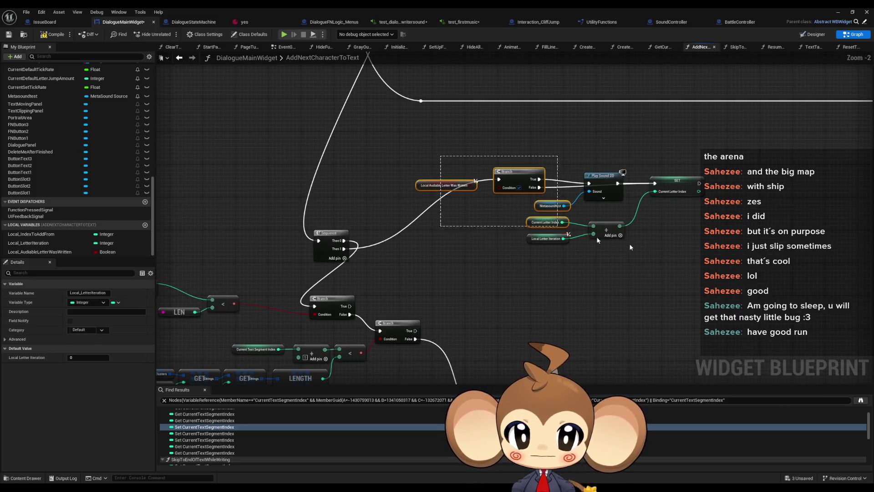
mouse_move(512, 174)
mouse_down()
mouse_move(568, 213)
mouse_move(545, 162)
mouse_up()
scroll(546, 163, up, 2)
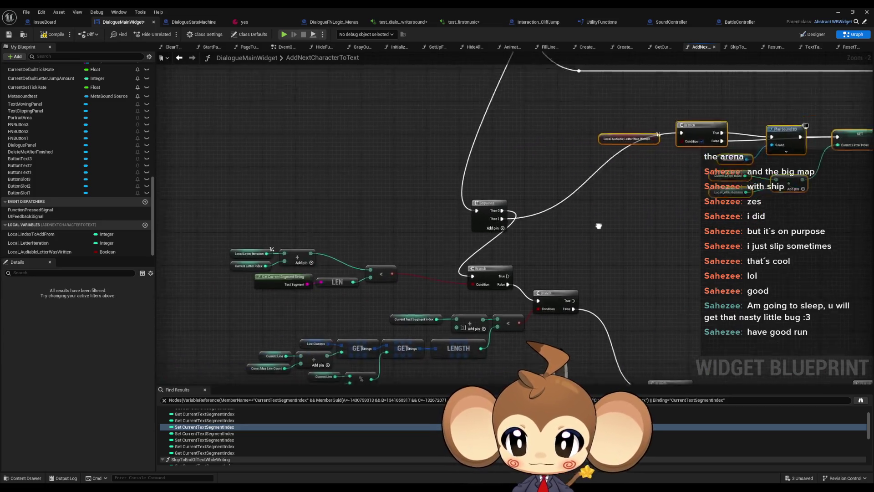
drag(303, 187, 407, 250)
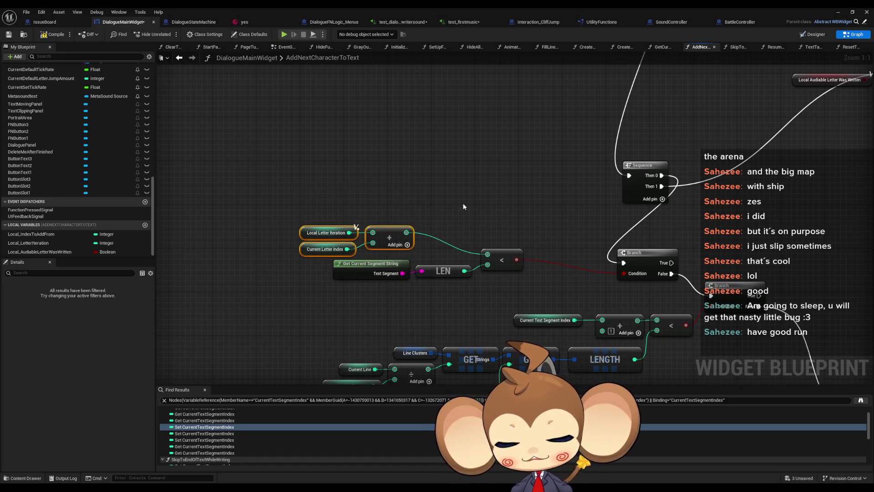
drag(477, 220, 345, 155)
click(379, 228)
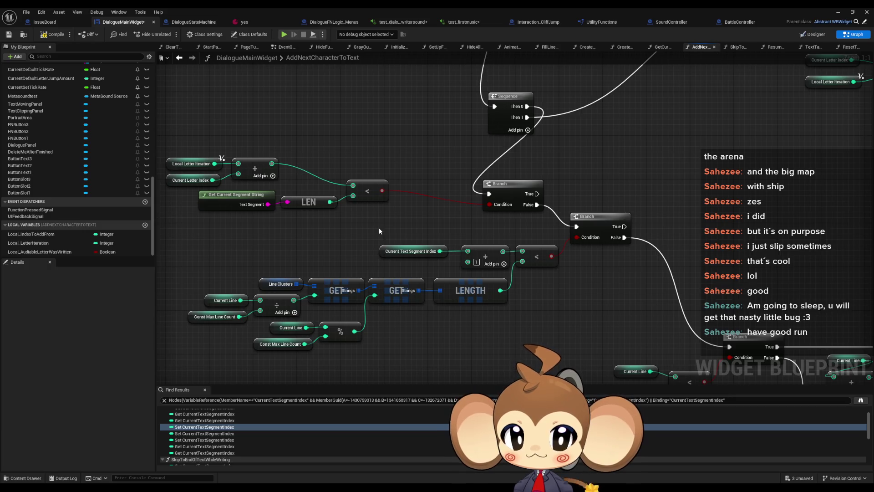
drag(229, 237, 505, 348)
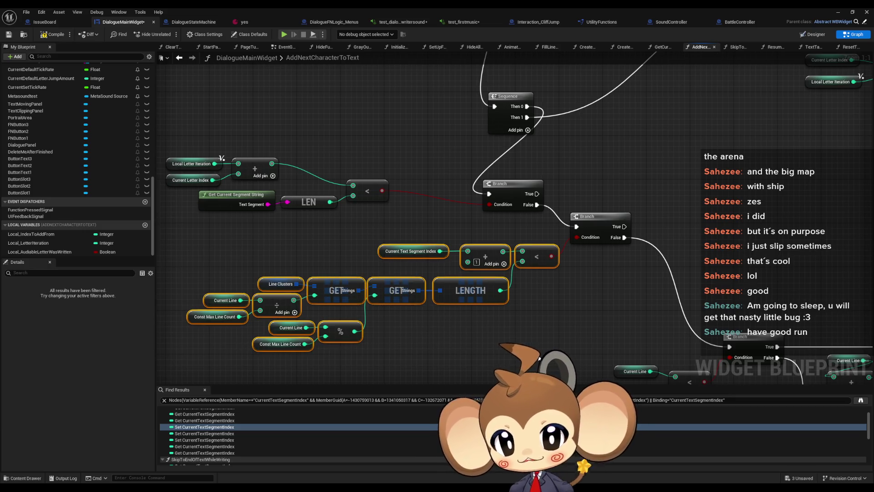
drag(372, 233, 432, 259)
scroll(651, 135, down, 5)
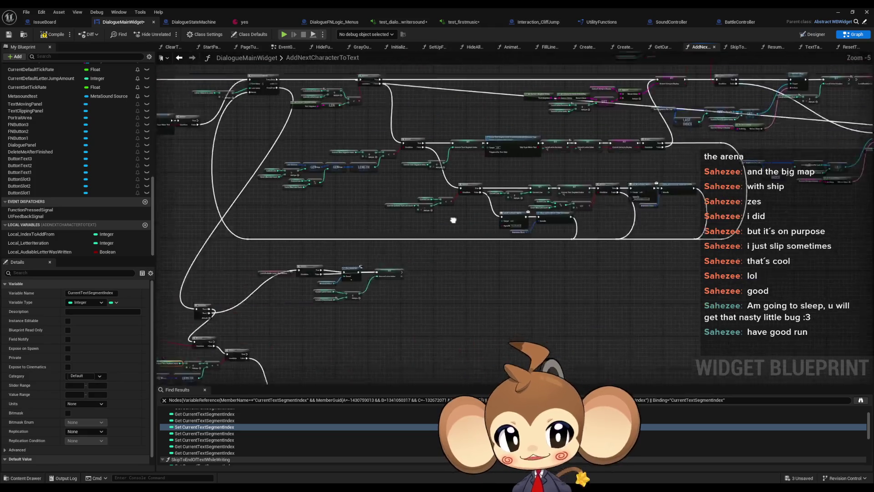
scroll(544, 170, up, 3)
drag(240, 195, 420, 222)
scroll(461, 192, down, 1)
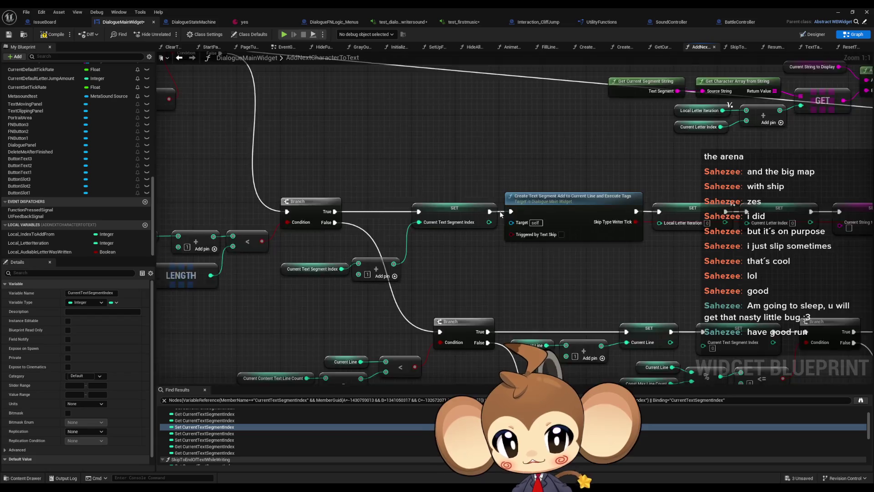
scroll(553, 213, down, 1)
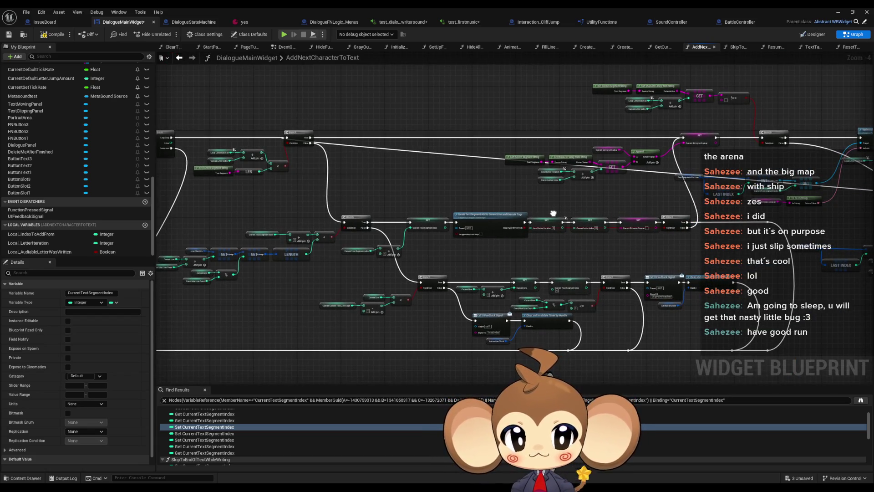
drag(554, 214, 523, 207)
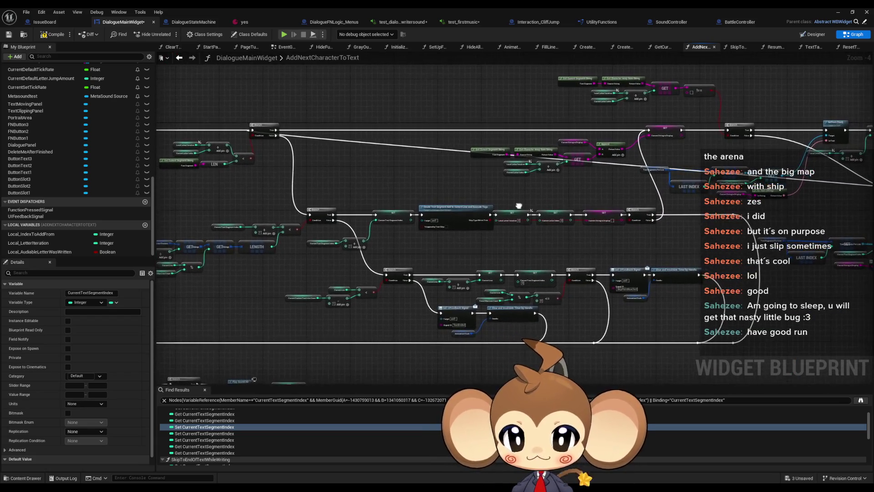
key(Home)
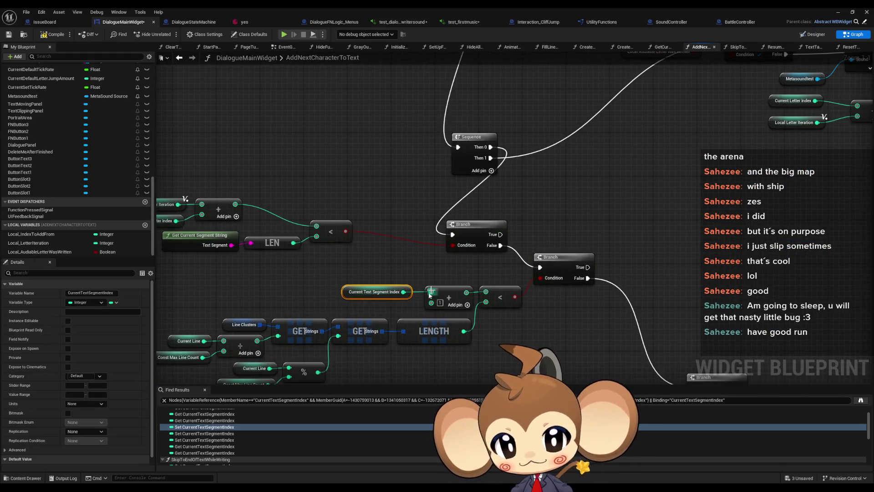
mouse_move(525, 265)
mouse_down()
mouse_move(528, 137)
mouse_move(516, 227)
mouse_move(555, 285)
mouse_up()
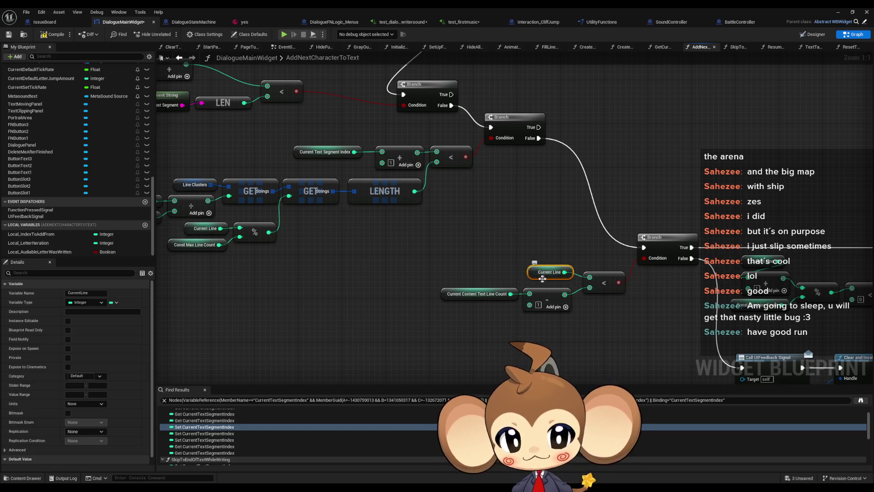
scroll(539, 278, down, 5)
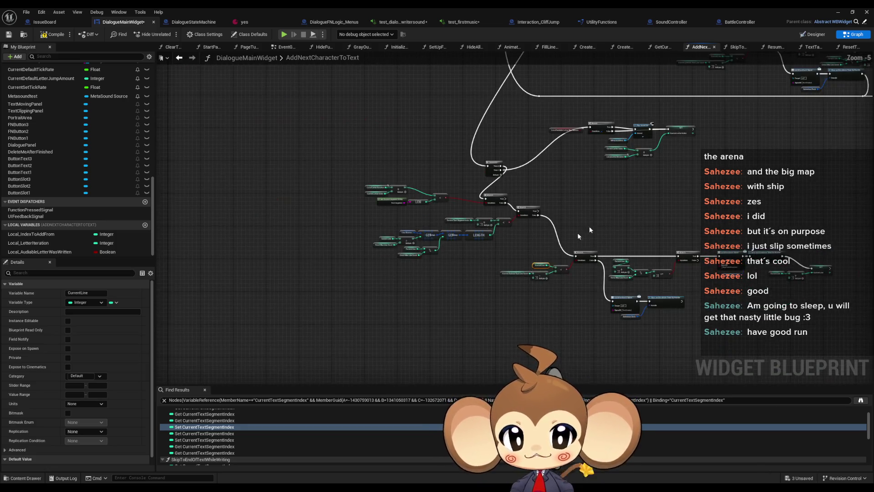
scroll(658, 152, up, 2)
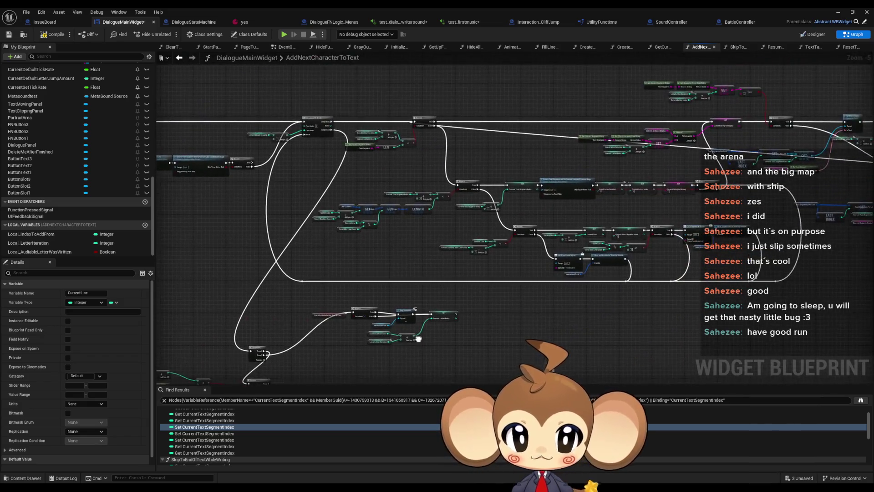
scroll(597, 237, up, 2)
drag(596, 237, 558, 270)
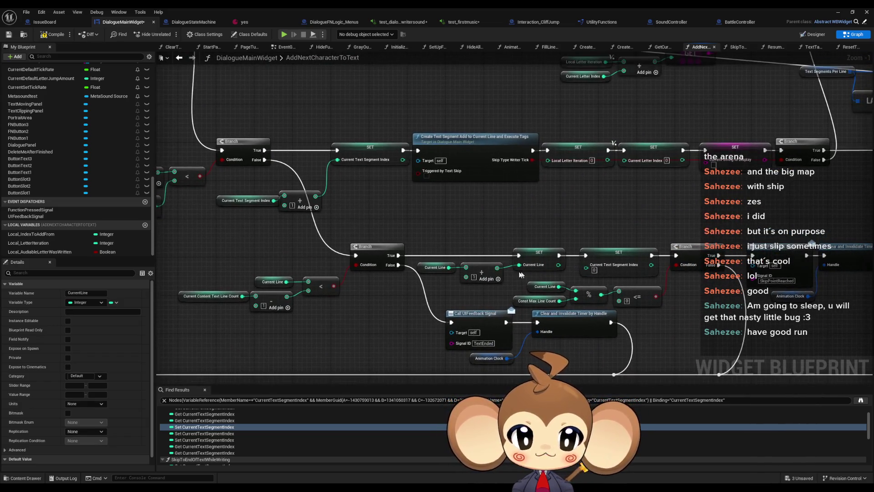
drag(606, 186, 426, 201)
scroll(436, 190, down, 3)
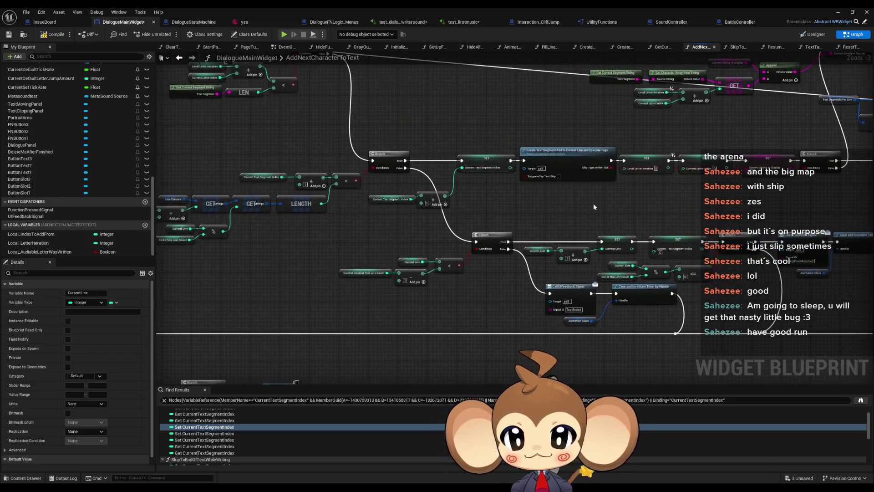
mouse_move(571, 252)
mouse_down()
mouse_move(588, 184)
mouse_move(605, 180)
mouse_up()
scroll(481, 215, up, 3)
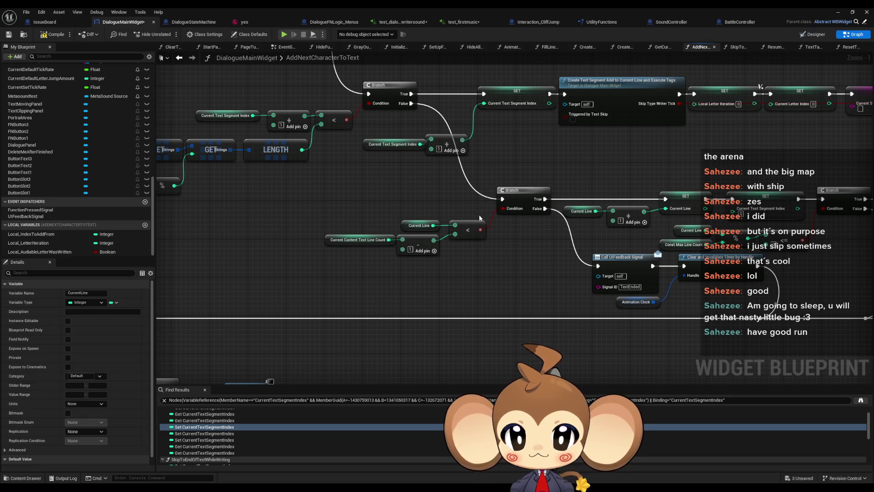
scroll(480, 212, down, 3)
drag(480, 212, 512, 142)
scroll(511, 141, up, 5)
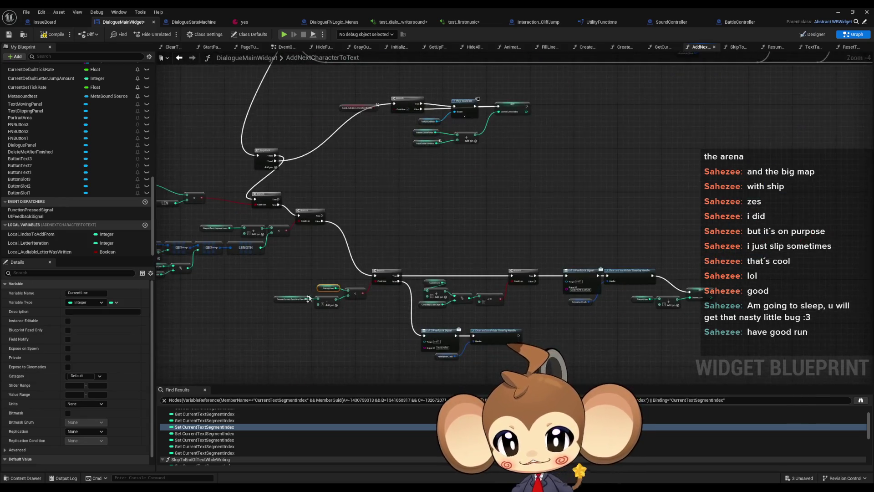
click(291, 299)
mouse_move(340, 342)
mouse_down()
mouse_move(369, 323)
mouse_move(415, 318)
mouse_up()
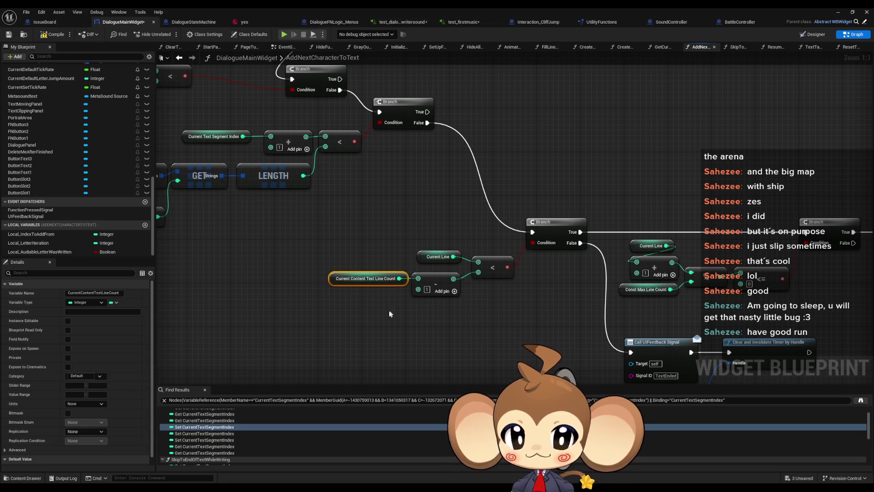
click(405, 244)
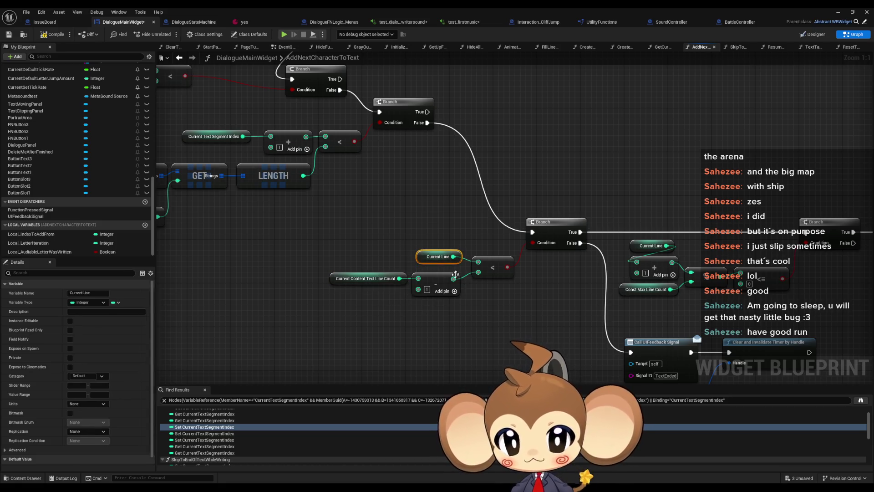
click(308, 282)
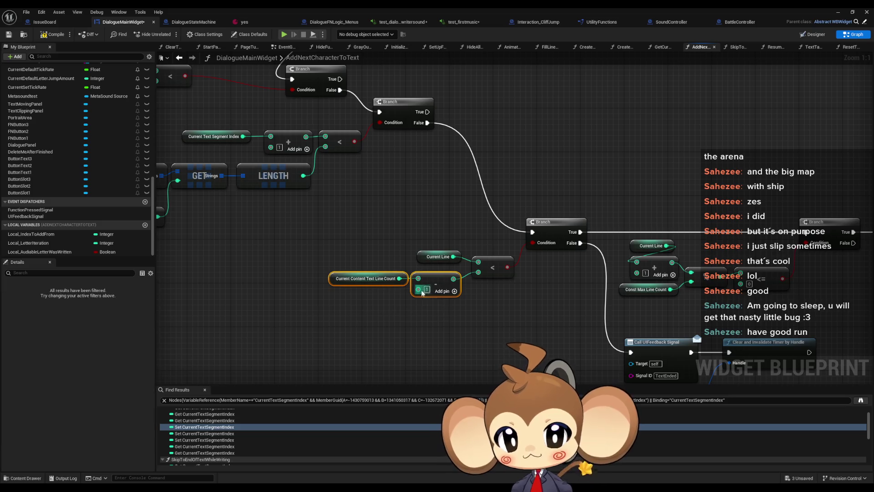
drag(530, 318, 384, 292)
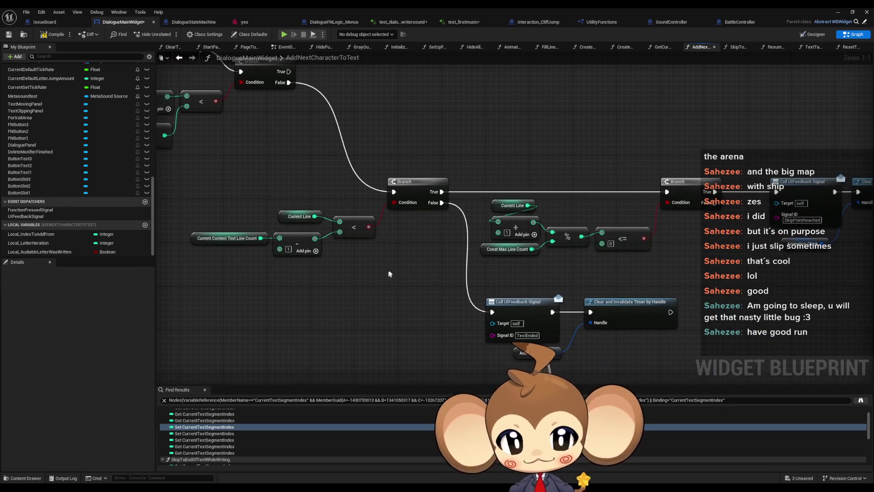
drag(389, 258, 350, 242)
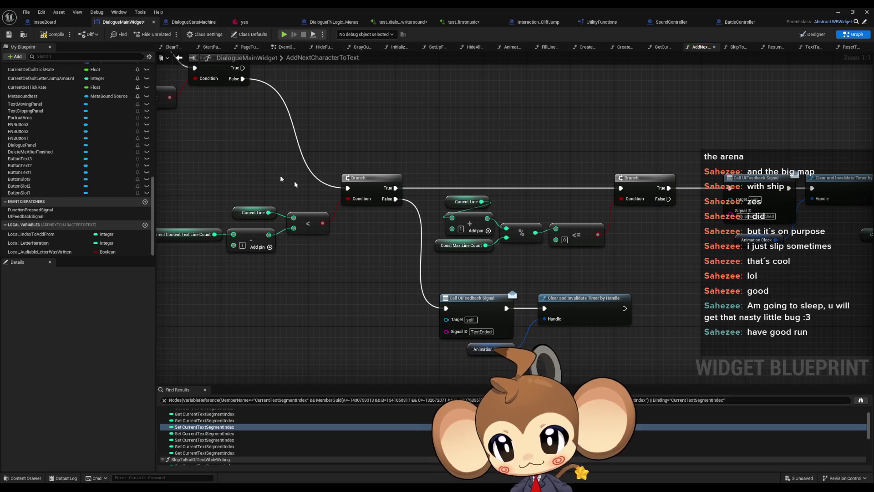
drag(289, 178, 214, 254)
mouse_move(363, 277)
mouse_down()
mouse_move(342, 270)
mouse_move(343, 260)
mouse_move(405, 262)
mouse_up()
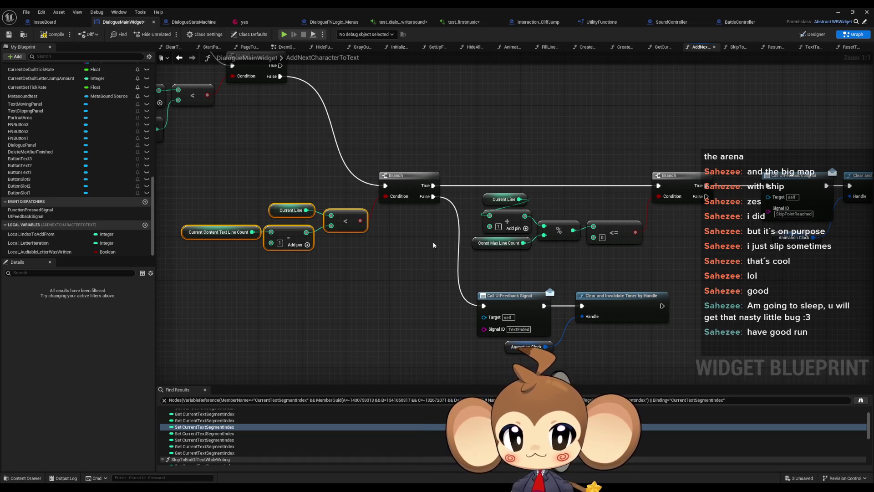
mouse_move(449, 235)
mouse_down()
mouse_move(379, 242)
mouse_move(362, 223)
mouse_move(287, 227)
mouse_up()
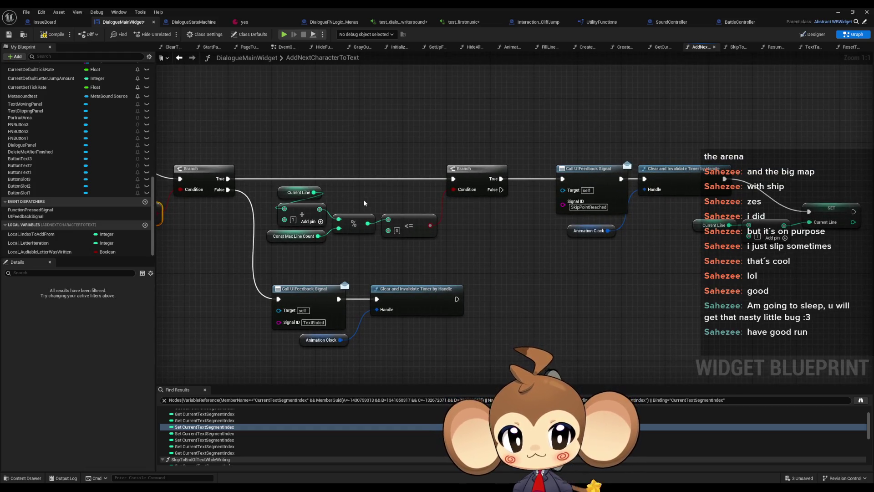
mouse_move(359, 209)
mouse_down()
mouse_move(531, 231)
mouse_move(501, 209)
mouse_up()
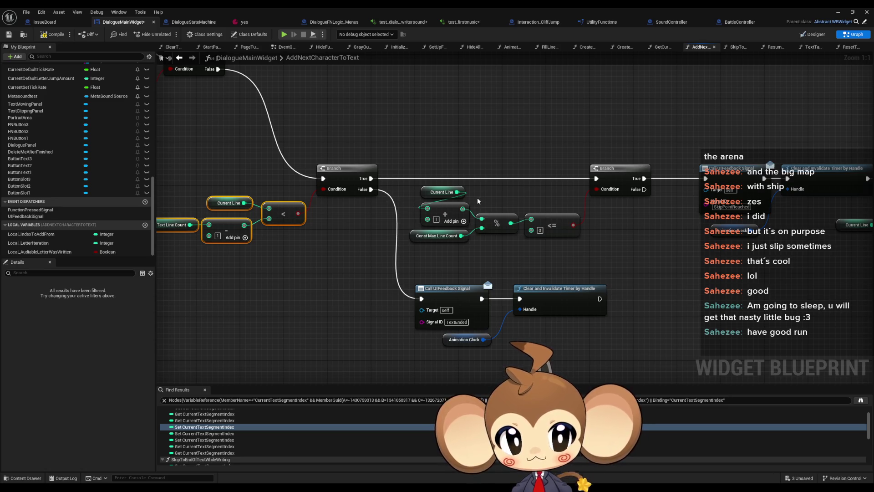
mouse_move(477, 201)
mouse_down()
mouse_move(480, 240)
mouse_move(468, 217)
mouse_move(474, 201)
mouse_up()
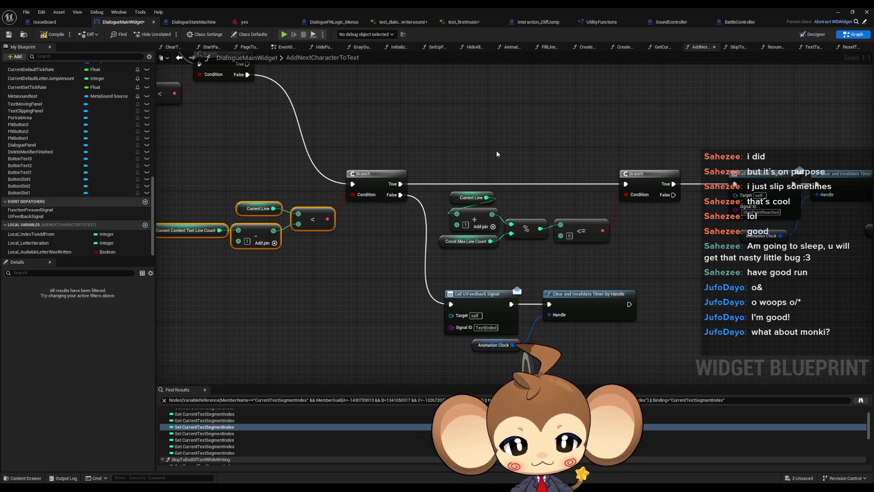
drag(448, 156, 477, 232)
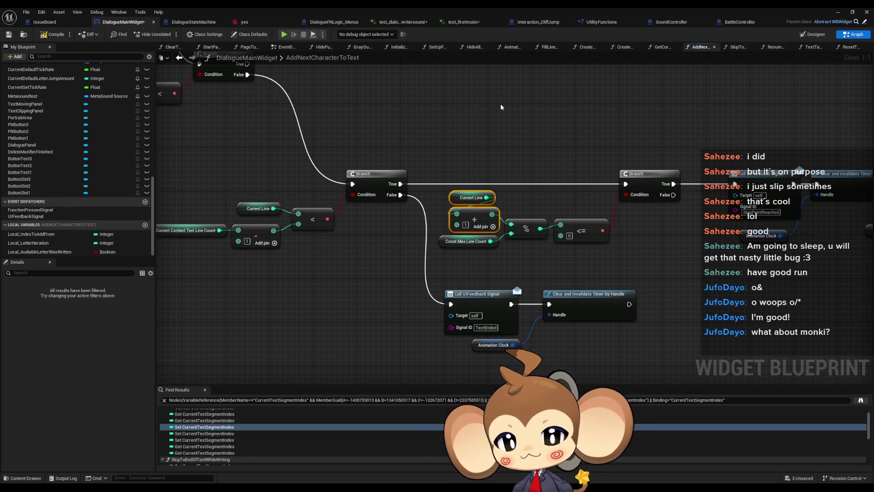
mouse_move(501, 121)
mouse_down()
mouse_move(328, 142)
mouse_move(336, 141)
mouse_up()
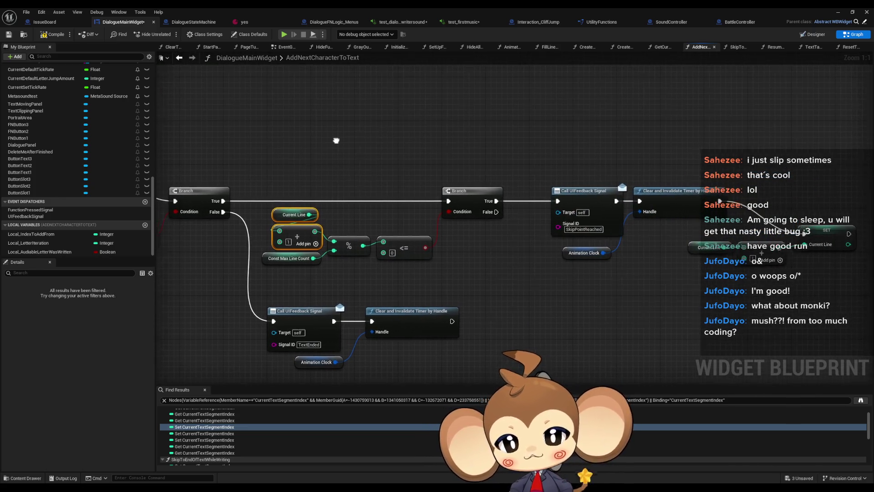
drag(372, 179, 400, 159)
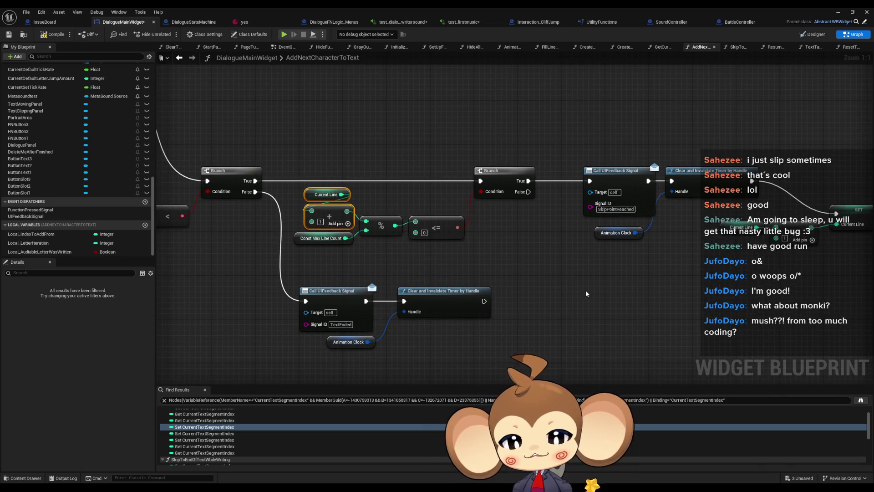
scroll(585, 289, down, 3)
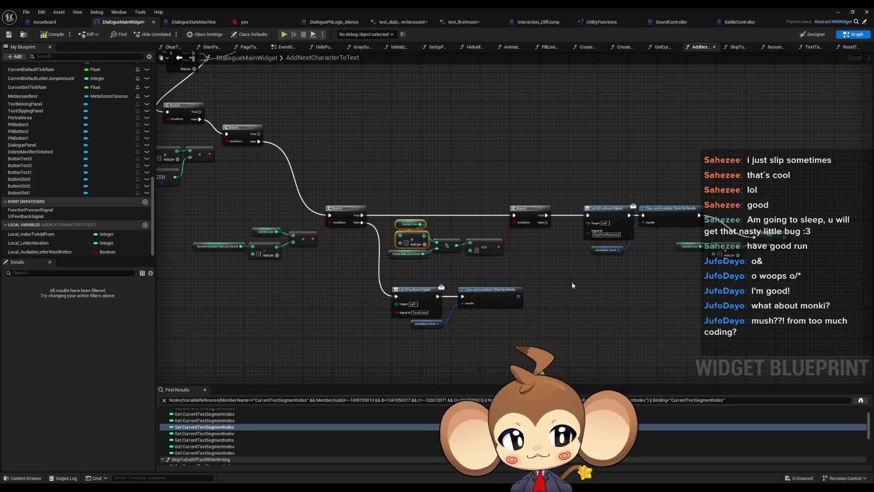
scroll(425, 179, up, 2)
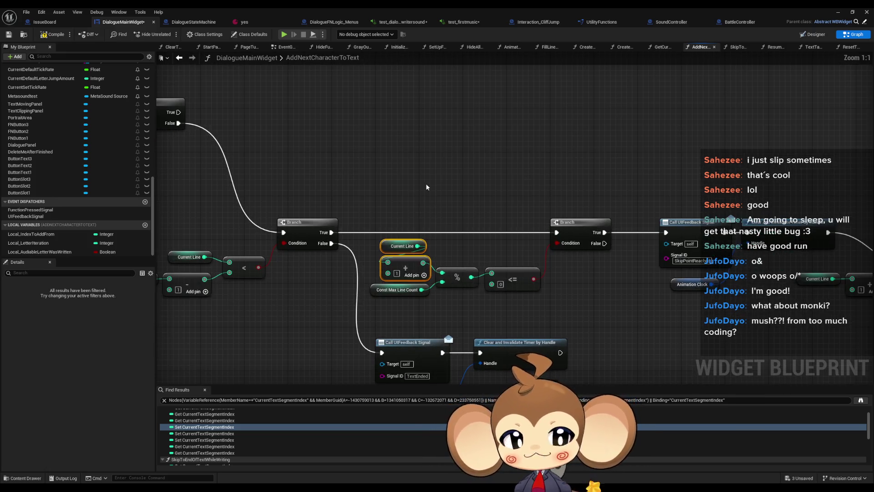
scroll(426, 183, up, 1)
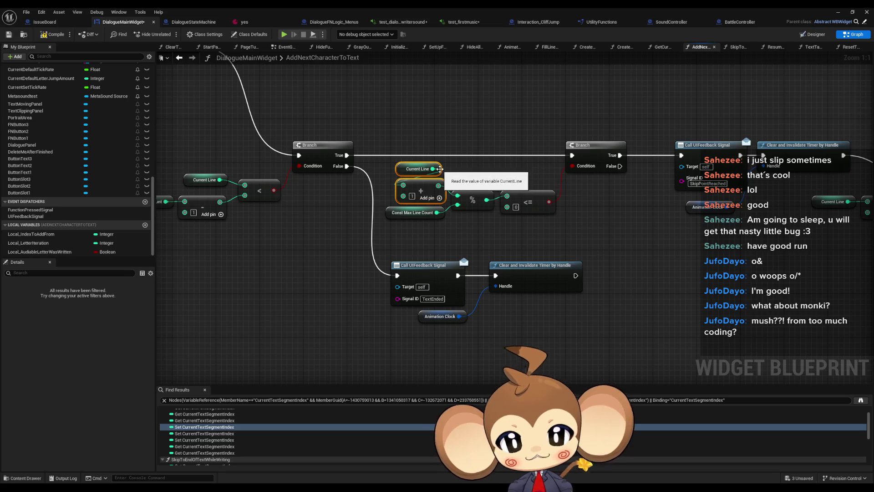